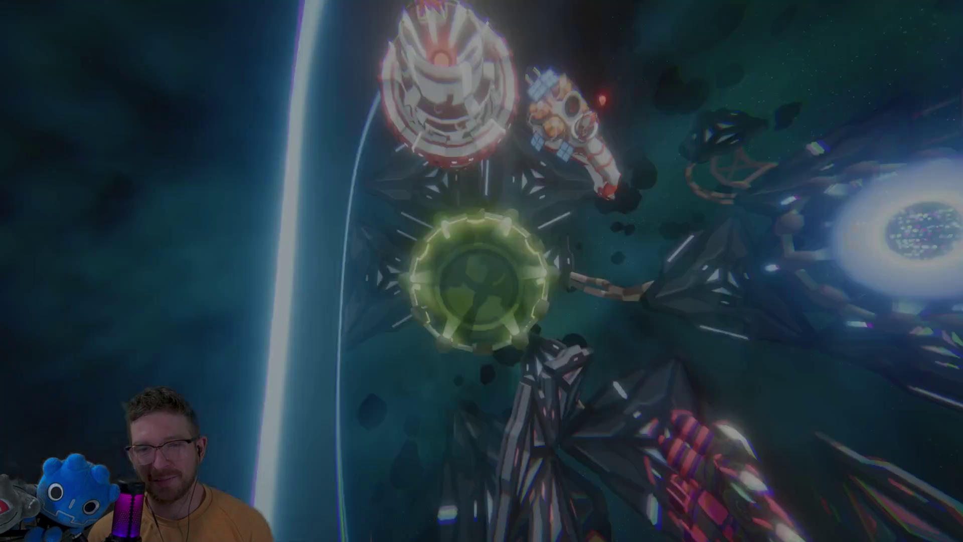
- Pause the playtest and bring up the 'Are you sure you want to quit?' prompt
key("Escape")
key("Down")
key("Down")
key("Return")
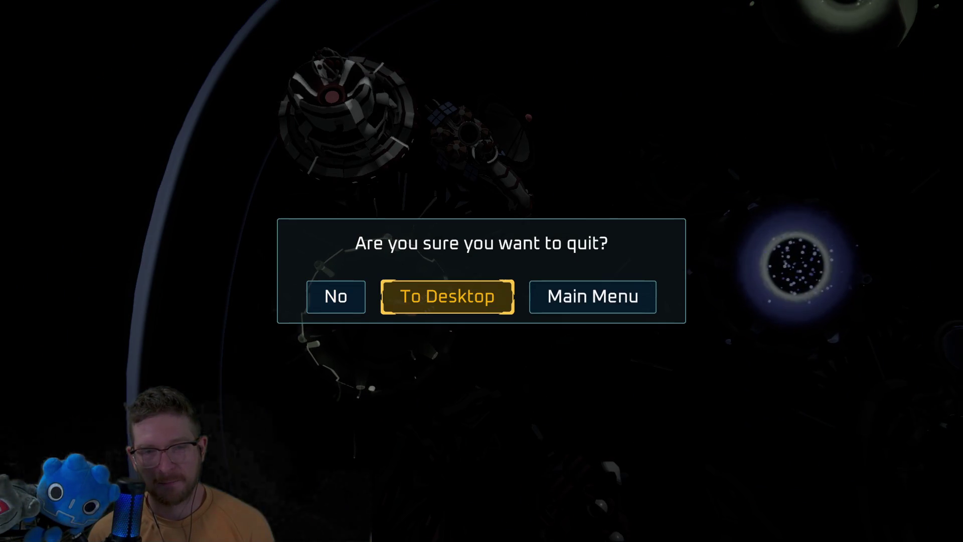
- Quit the playtest to the desktop and open the Megabat project in Godot
key("Return")
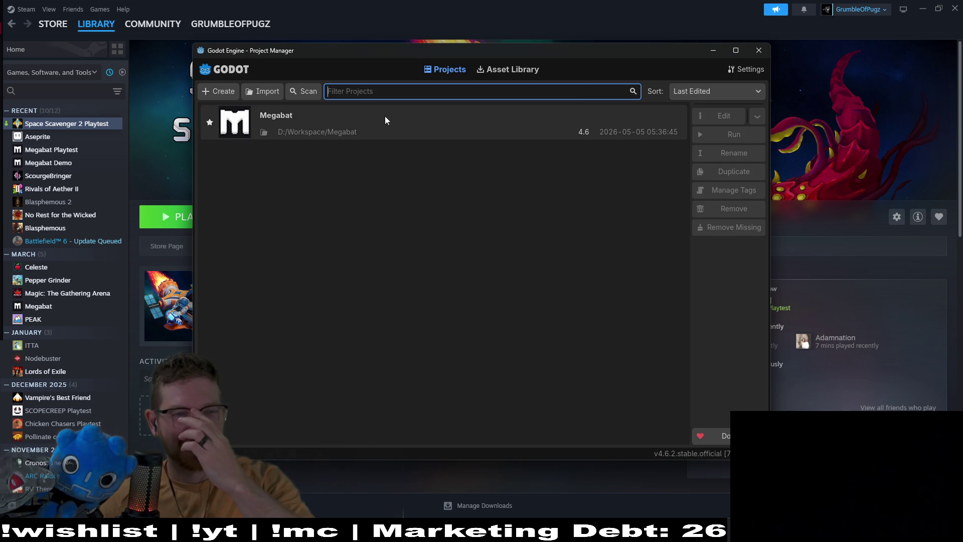
double_click(385, 115)
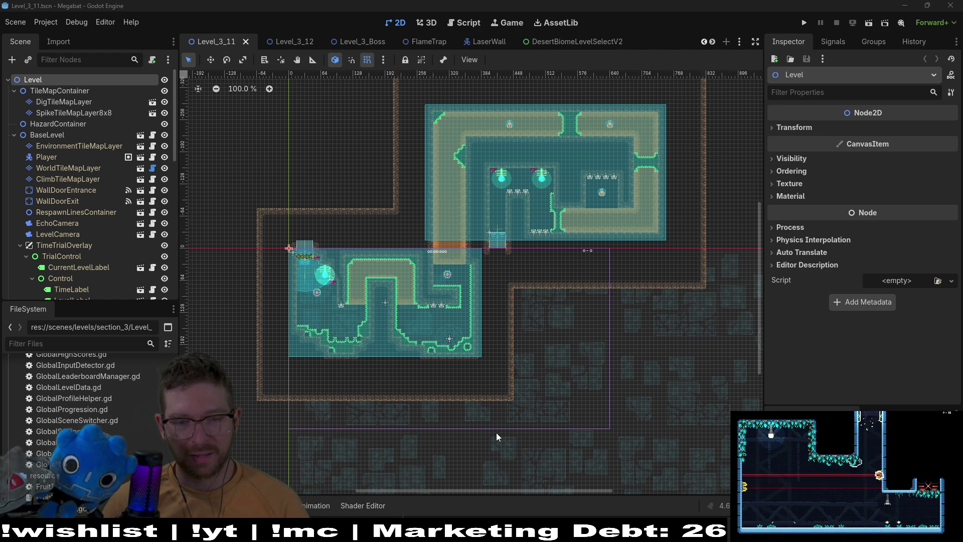
- Close the stray background window from the taskbar and switch to the Level_3_12 scene tab
mouse_move(439, 532)
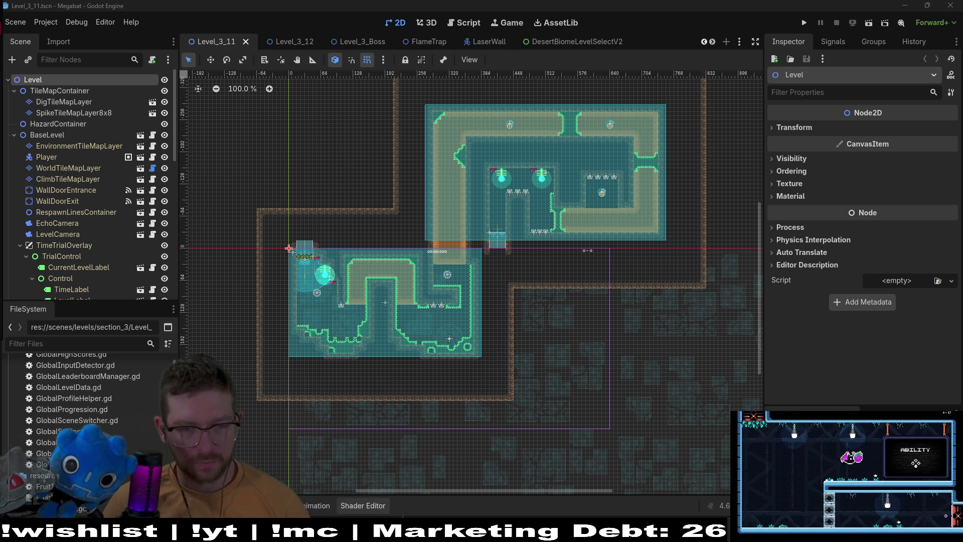
right_click(483, 477)
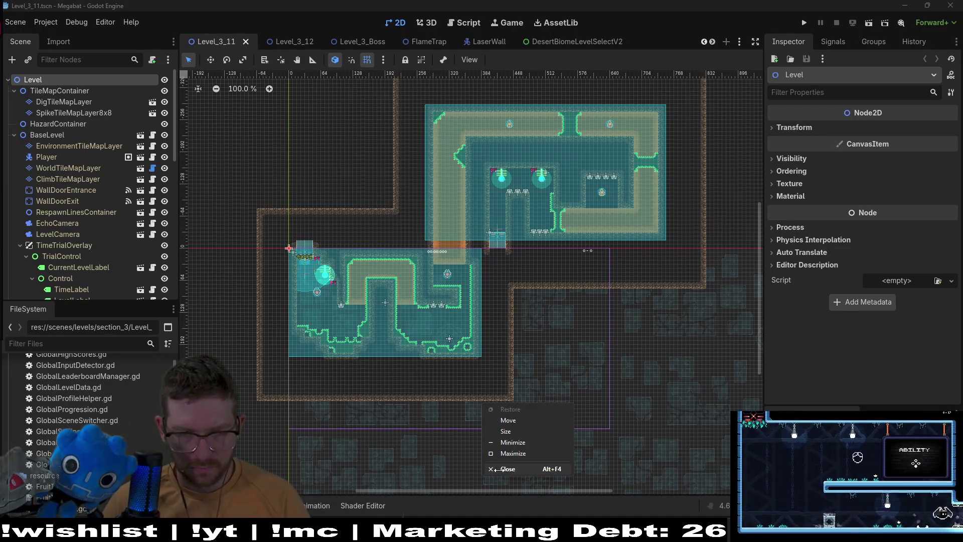
left_click(497, 468)
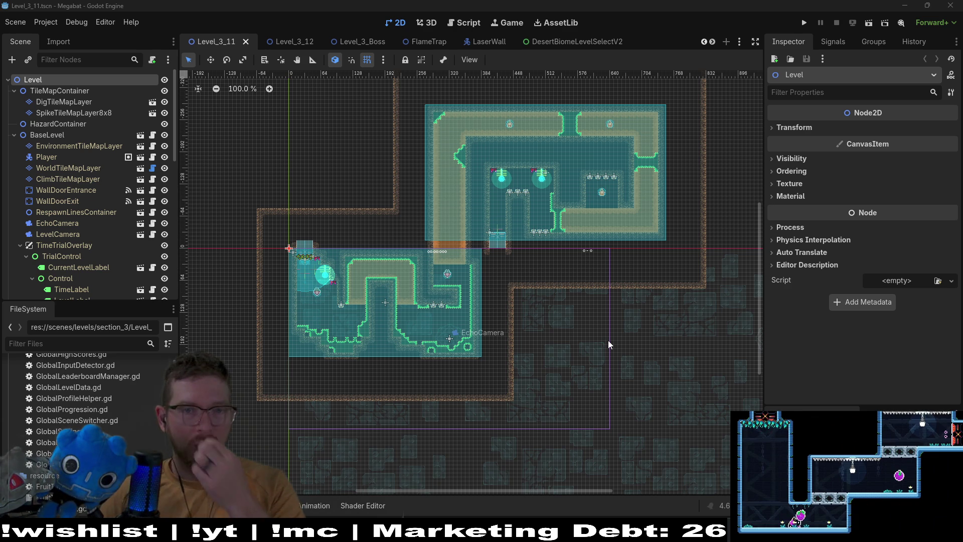
left_click(292, 44)
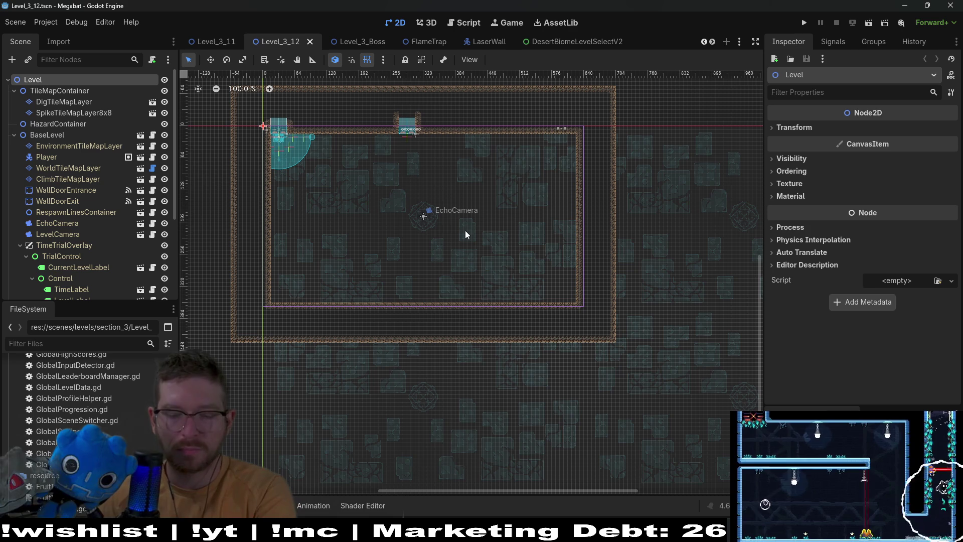
- Select WorldTileMapLayer and choose the DESERT terrain for painting
scroll(341, 176, "up", 3)
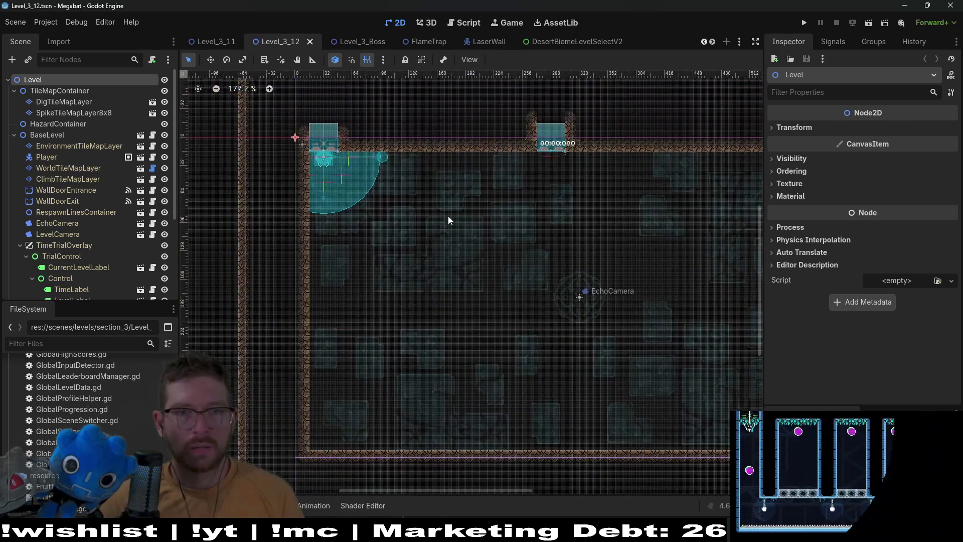
left_click_drag(547, 219, 486, 256)
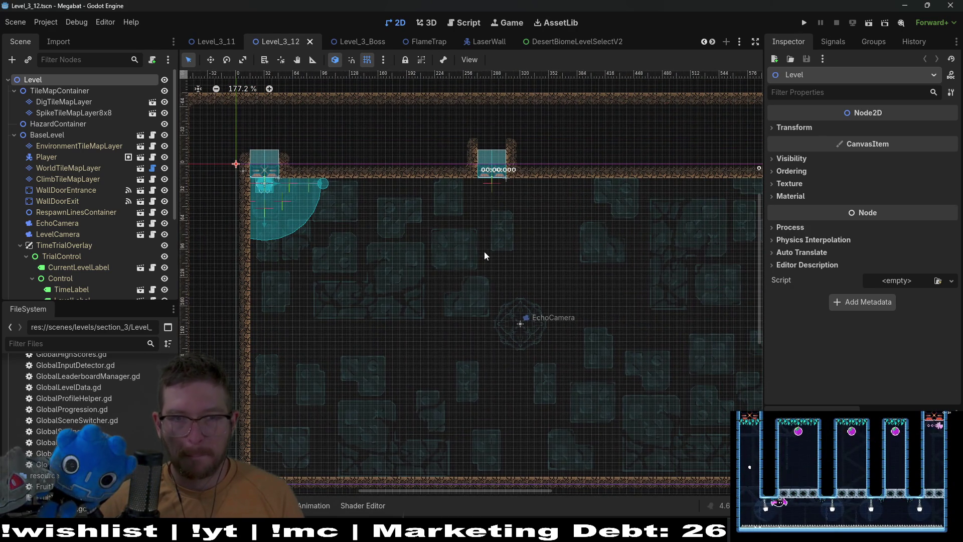
left_click(83, 169)
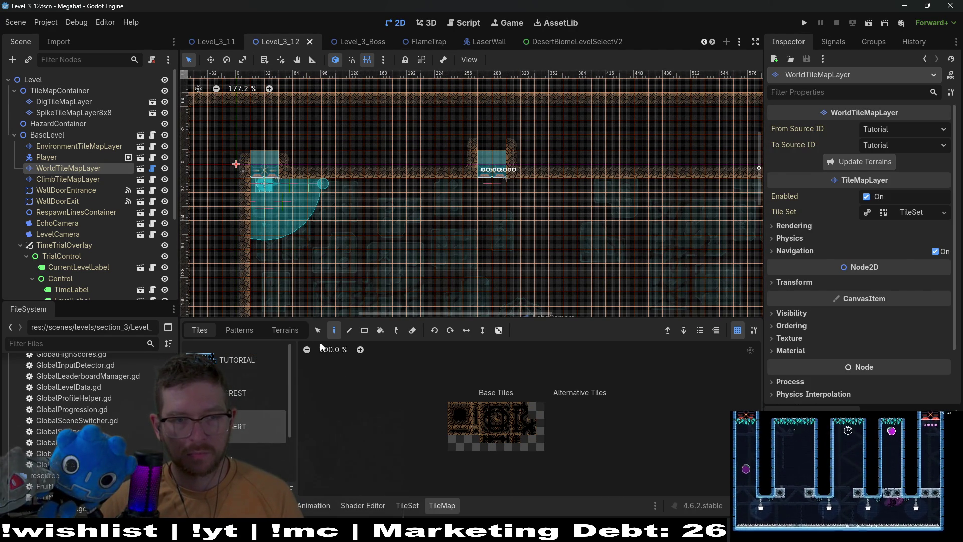
left_click(285, 330)
left_click(241, 382)
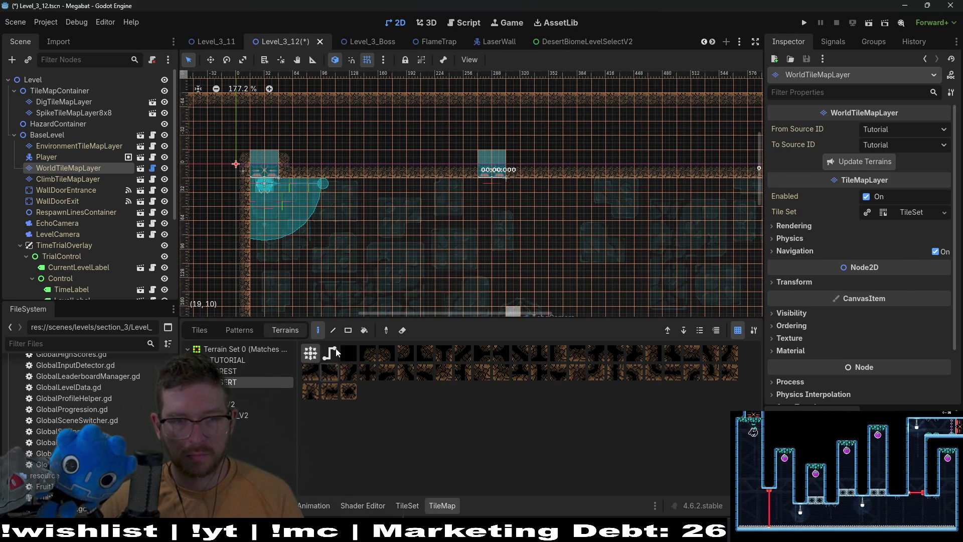
- Move the WallDoorExit door up and to the right
left_click(57, 200)
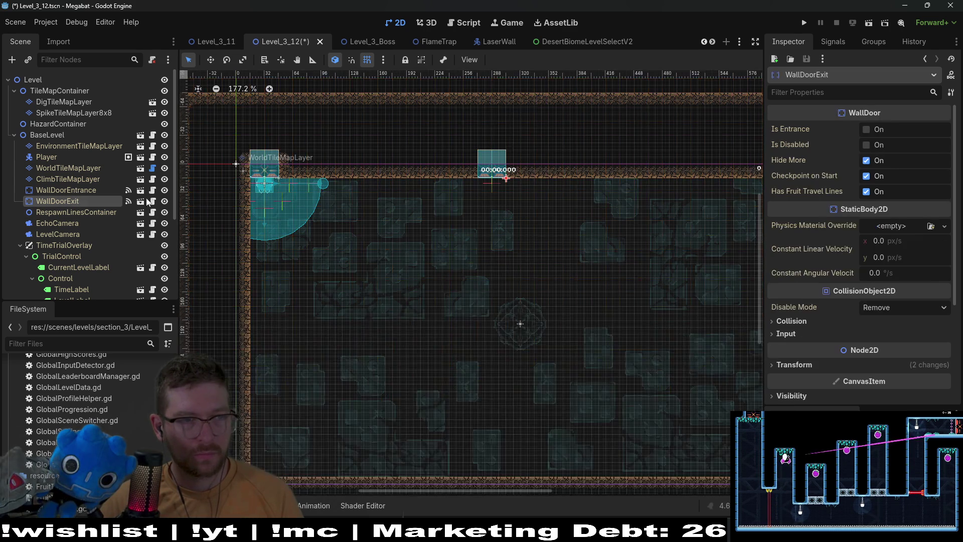
key("w")
left_click_drag(451, 262, 550, 159)
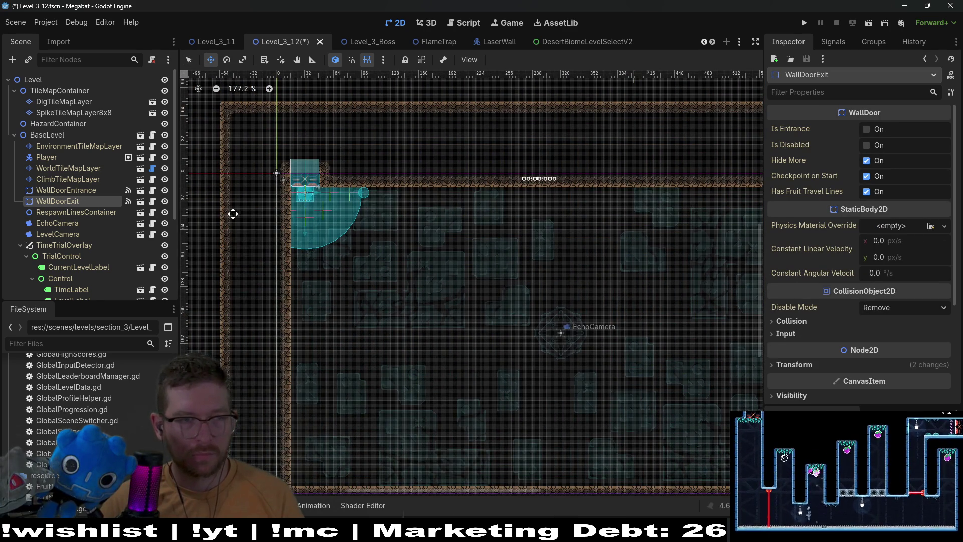
scroll(81, 203, "down", 3)
scroll(82, 203, "down", 2)
right_click(80, 288)
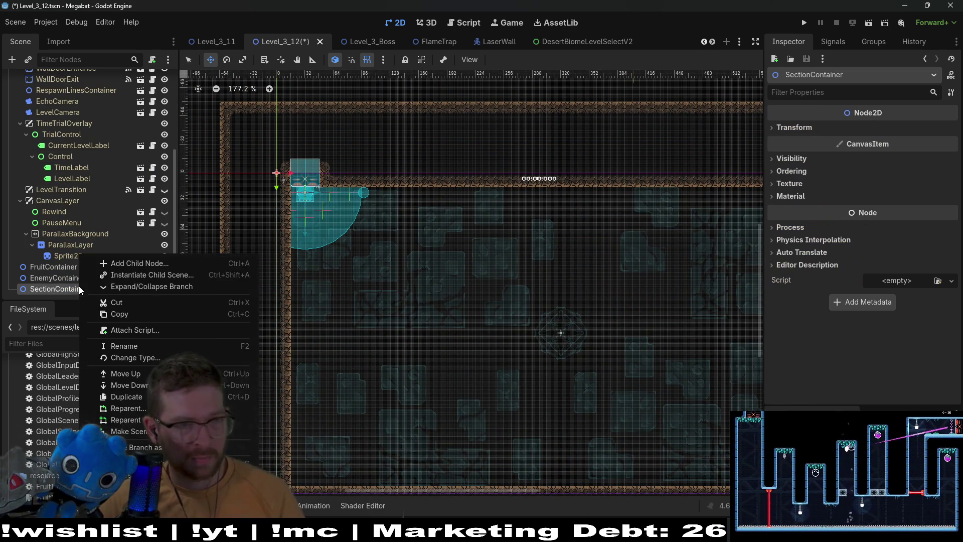
- Instantiate SectionDetector.tscn under SectionContainer, size it Xlarge 480 X 270, and place it over the room
left_click(147, 275)
type("section")
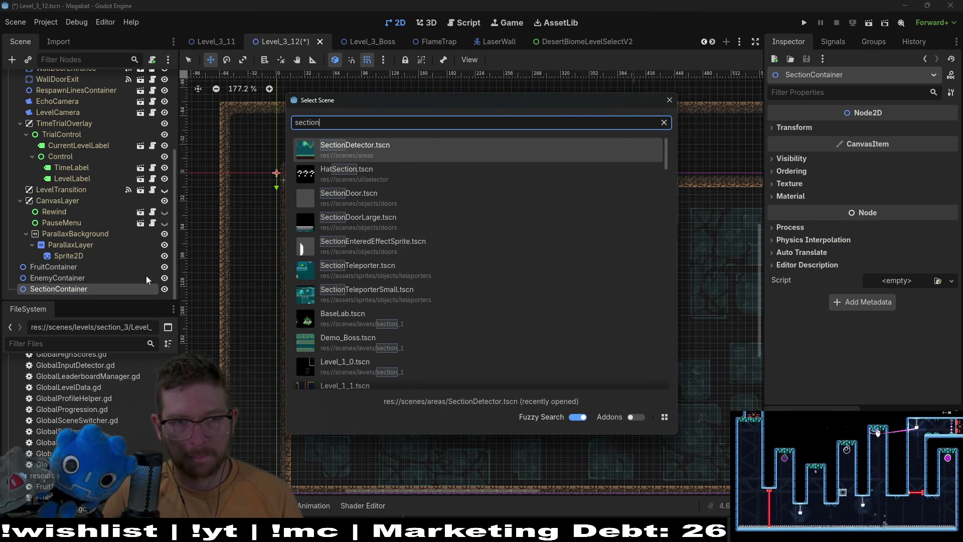
key("Return")
left_click_drag(311, 184, 468, 265)
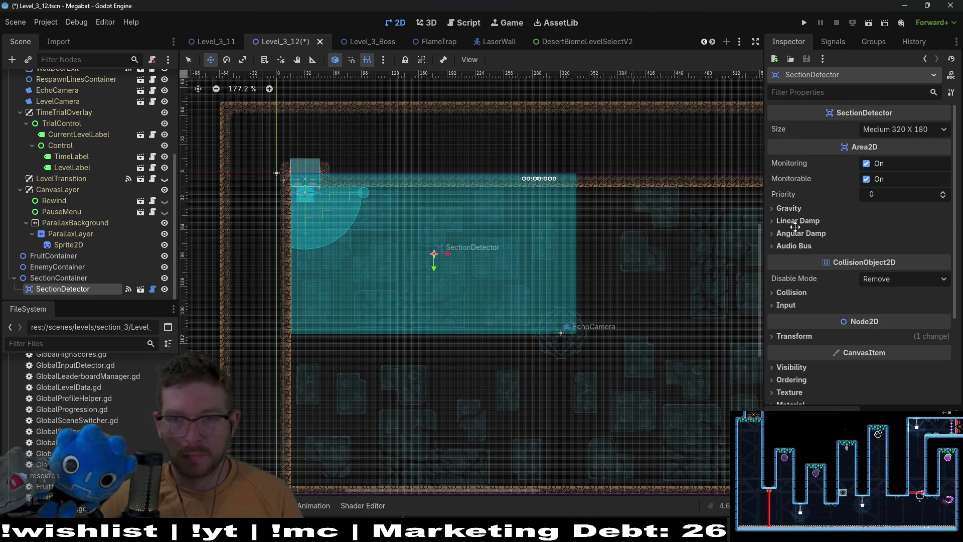
left_click(904, 131)
left_click(888, 204)
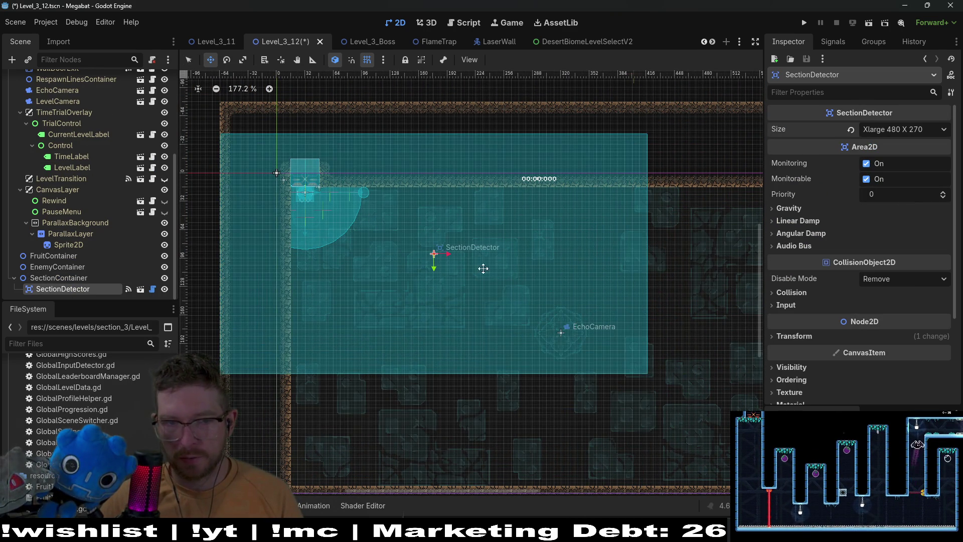
left_click_drag(349, 209, 408, 249)
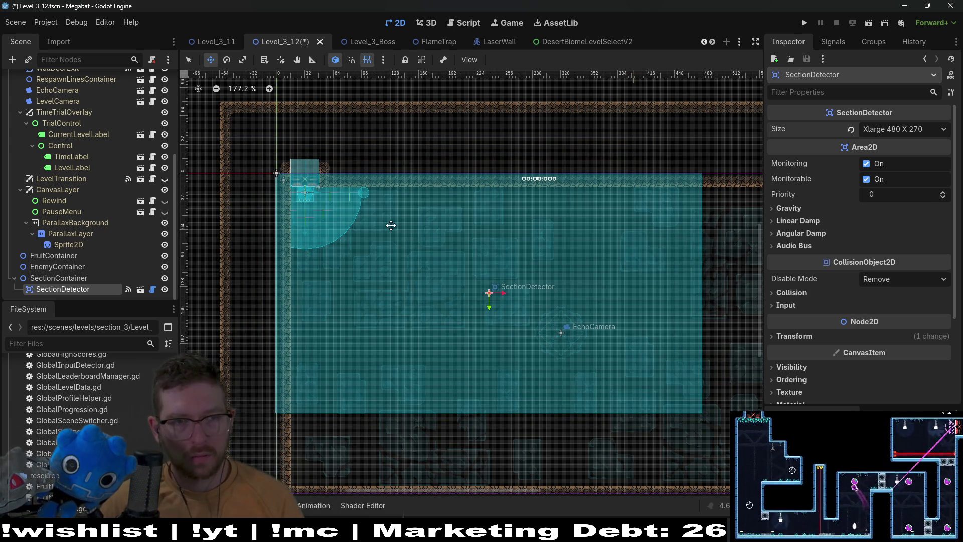
scroll(359, 189, "up", 4)
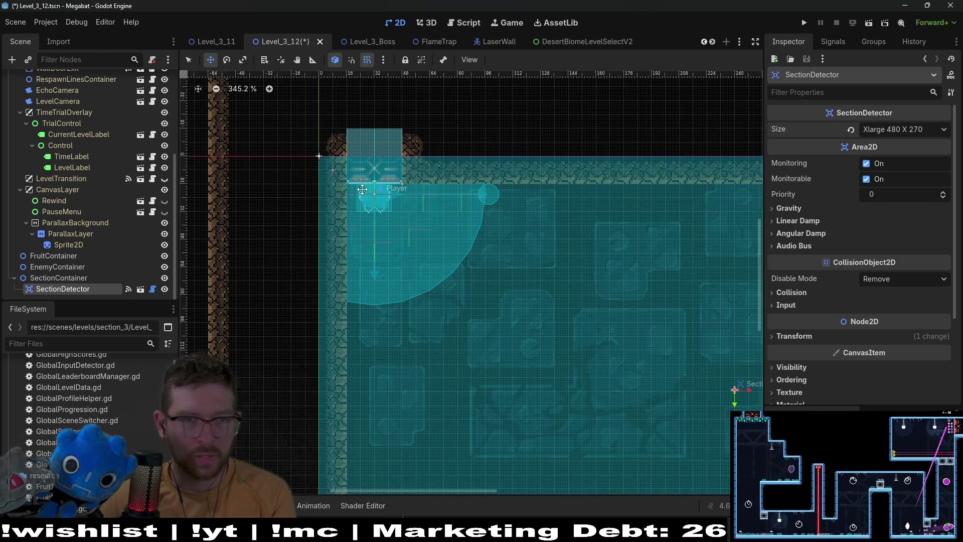
scroll(449, 209, "down", 2)
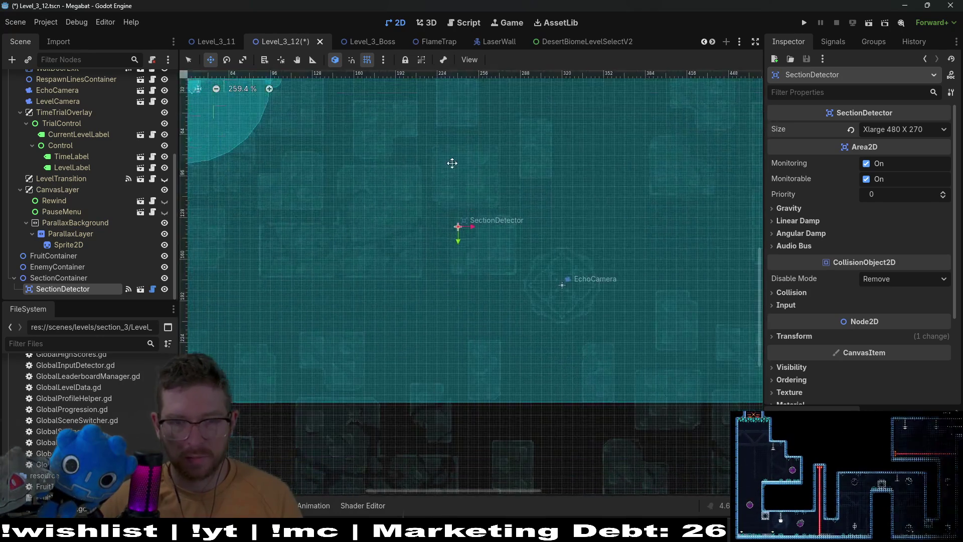
scroll(448, 176, "down", 5)
scroll(70, 174, "up", 5)
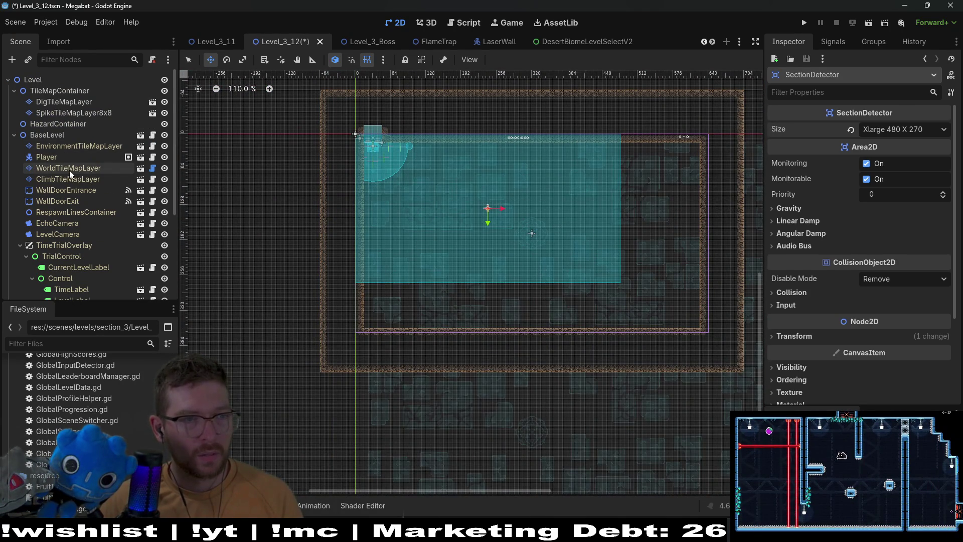
- Paint DESERT wall below the room and along its bottom edge
left_click(70, 170)
left_click(228, 384)
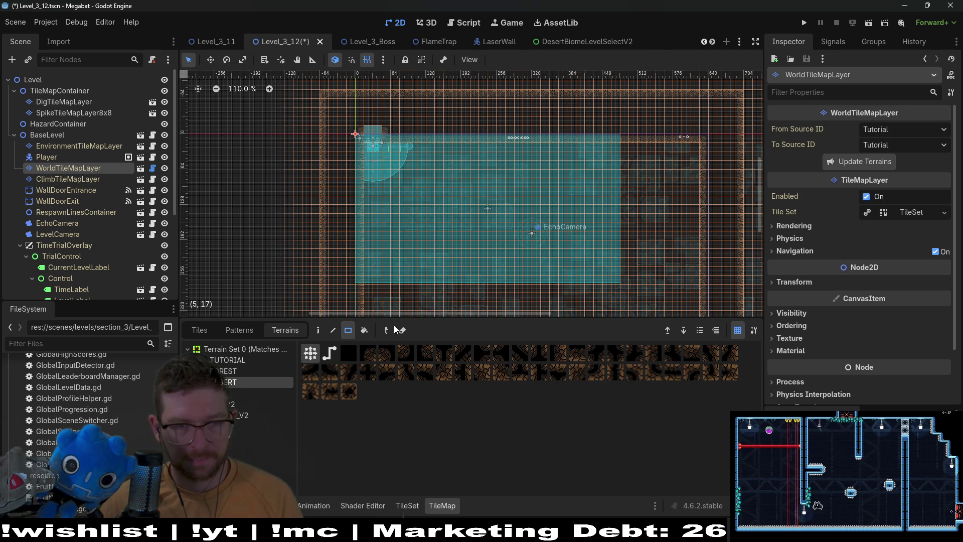
scroll(458, 251, "down", 3)
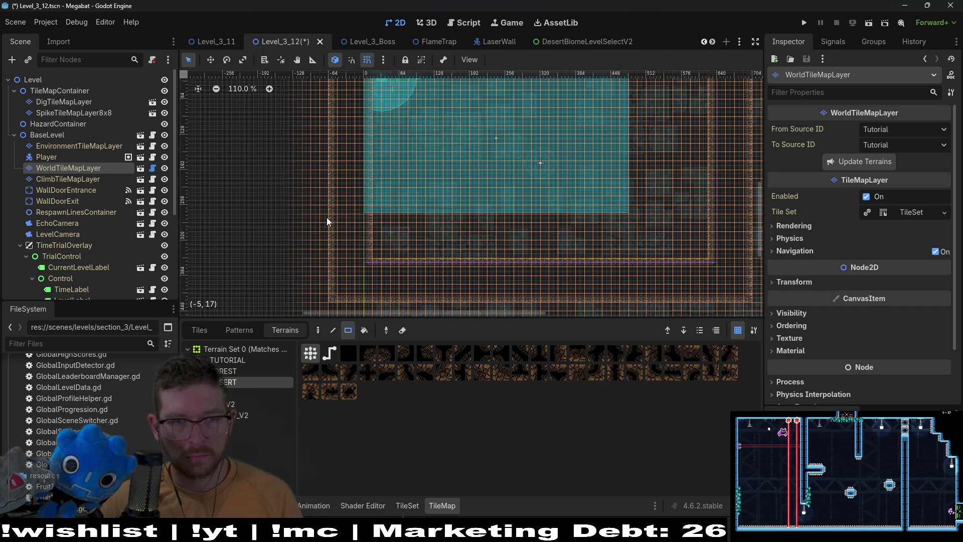
left_click_drag(472, 269, 751, 303)
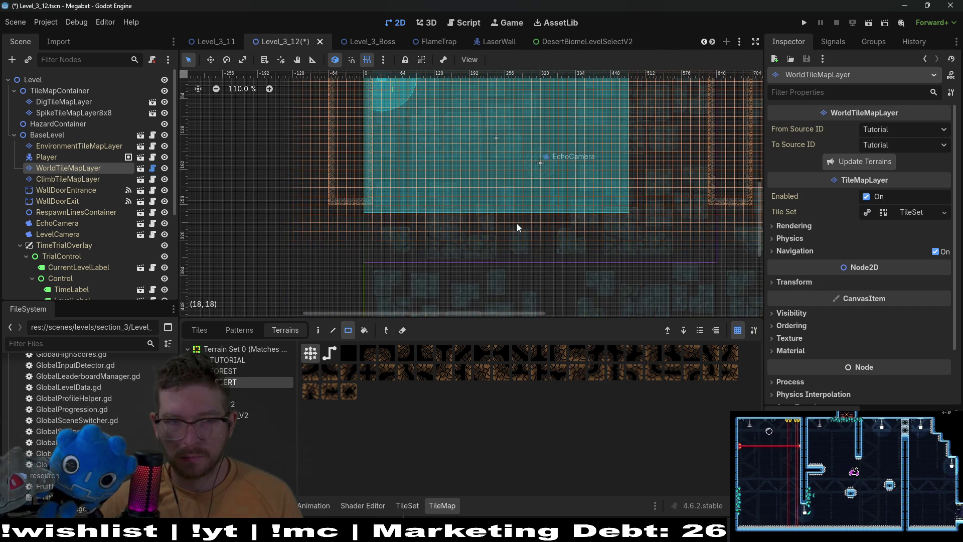
scroll(518, 228, "up", 2)
left_click_drag(290, 242, 597, 281)
- Paint desert wall down the room's right side, filling the bottom-right notch
scroll(640, 234, "up", 2)
scroll(640, 234, "right", 1)
left_click_drag(645, 152, 721, 263)
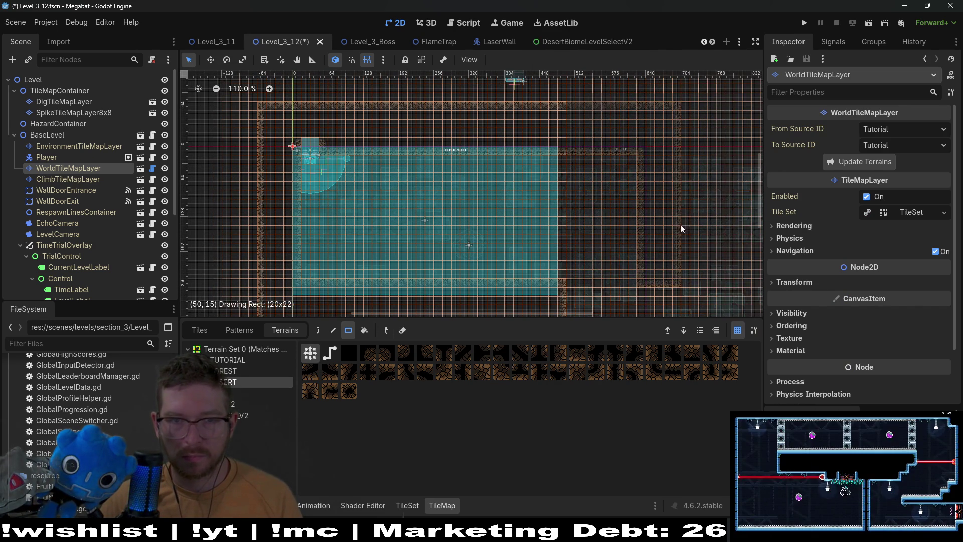
mouse_move(552, 108)
left_mouse_down()
mouse_move(603, 300)
mouse_move(594, 315)
left_mouse_up()
scroll(582, 279, "down", 2)
scroll(582, 279, "right", 1)
left_click_drag(562, 264, 585, 275)
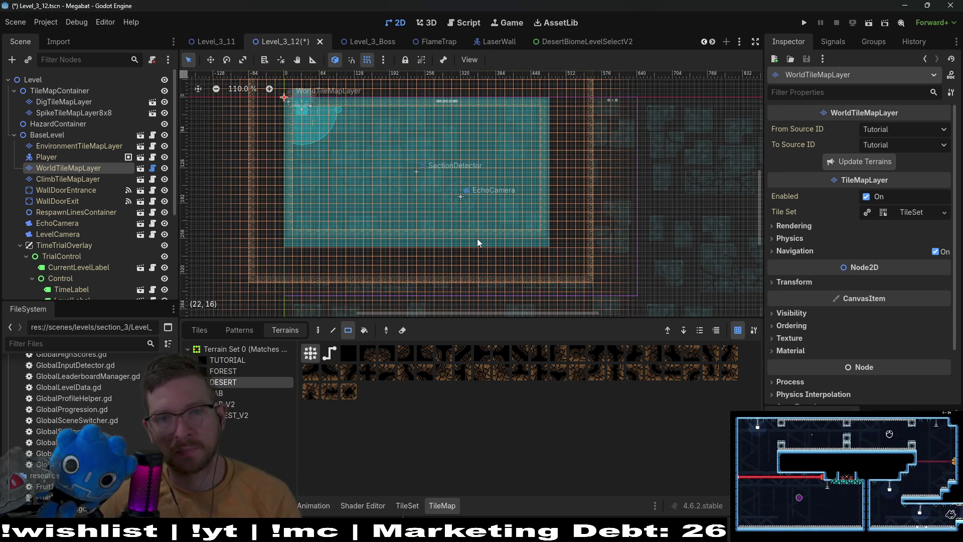
scroll(490, 219, "up", 3)
scroll(414, 174, "up", 2)
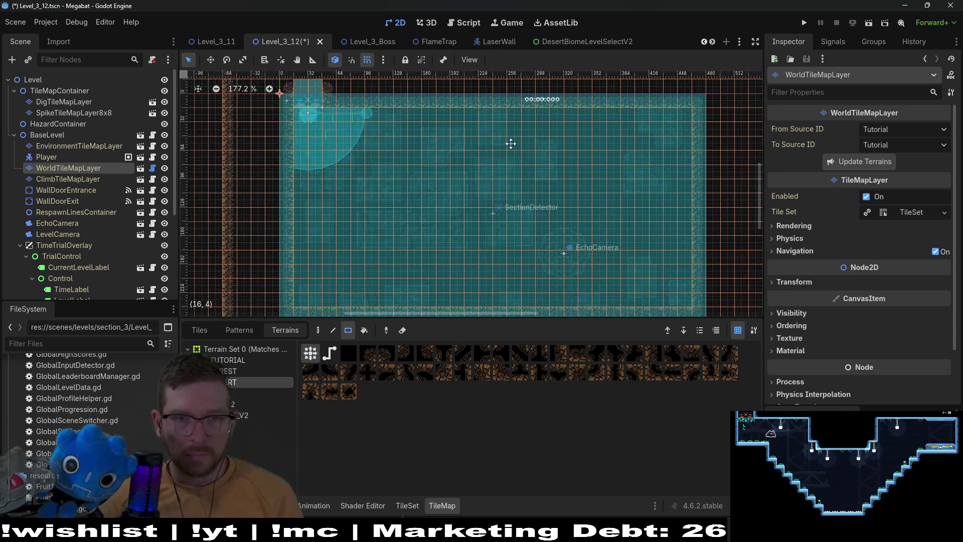
- Open a gap in the top wall left of the timer, then select Player and WallDoorEntrance
mouse_move(477, 179)
left_mouse_down()
mouse_move(533, 116)
mouse_move(532, 129)
left_mouse_up()
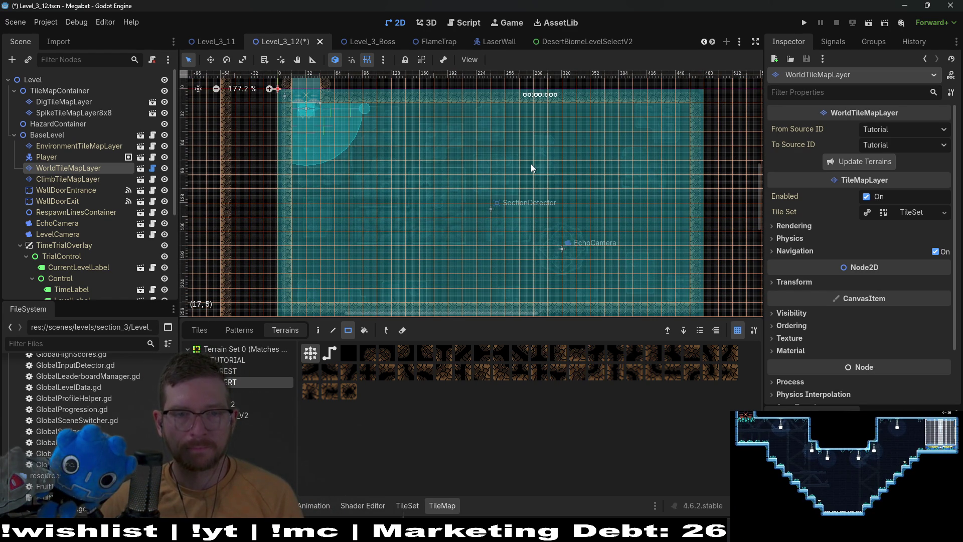
left_click_drag(532, 168, 515, 201)
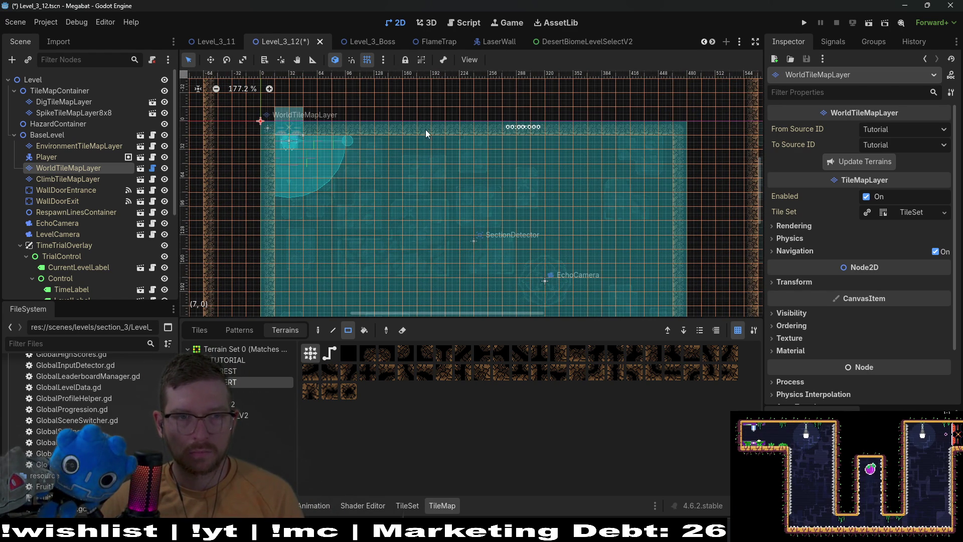
scroll(428, 133, "up", 3)
left_click_drag(438, 129, 463, 129)
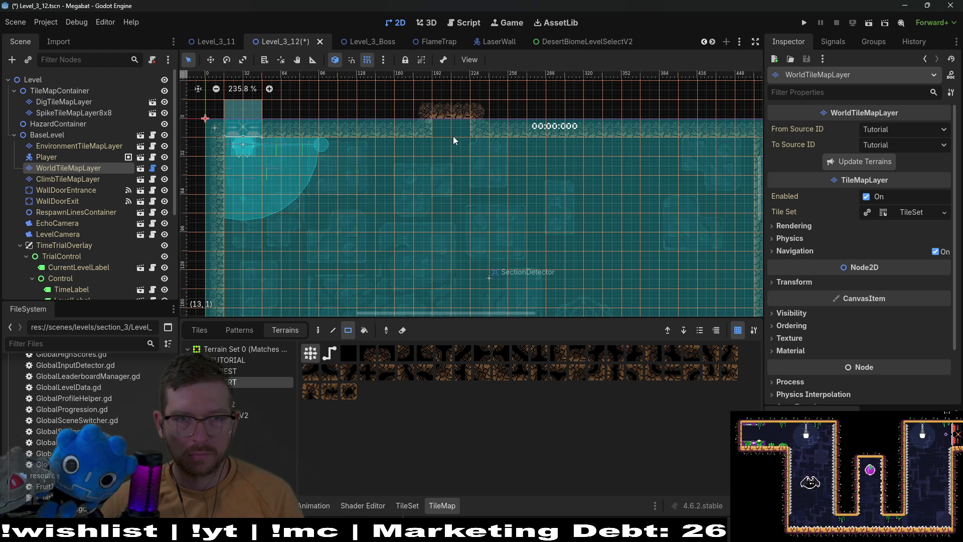
left_click(70, 157)
left_click(70, 191, "ctrl")
- Move Player and WallDoorEntrance under the ceiling gap, nudging them into place with arrow keys
key("w")
left_click_drag(309, 186, 469, 185)
scroll(466, 171, "up", 6)
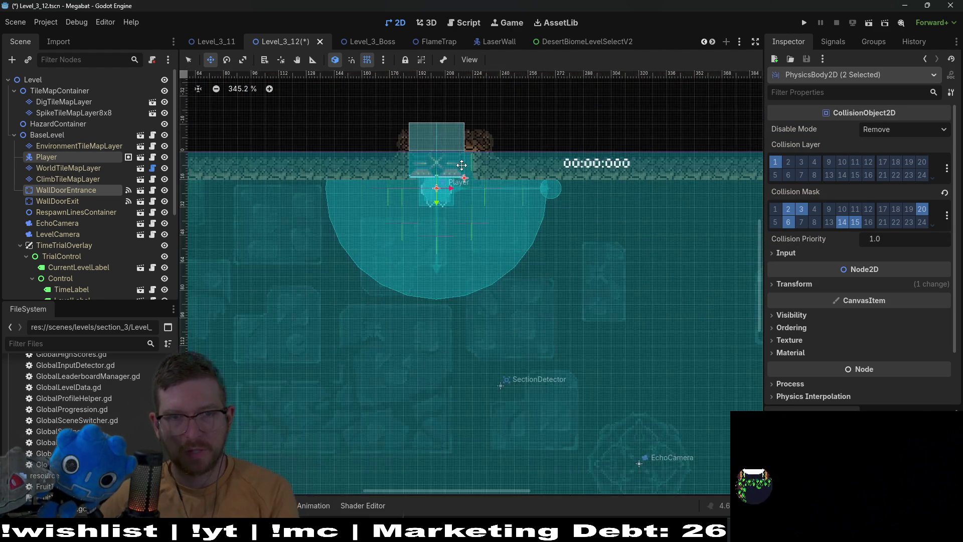
key("Right")
key("Right")
key("Right")
key("Down")
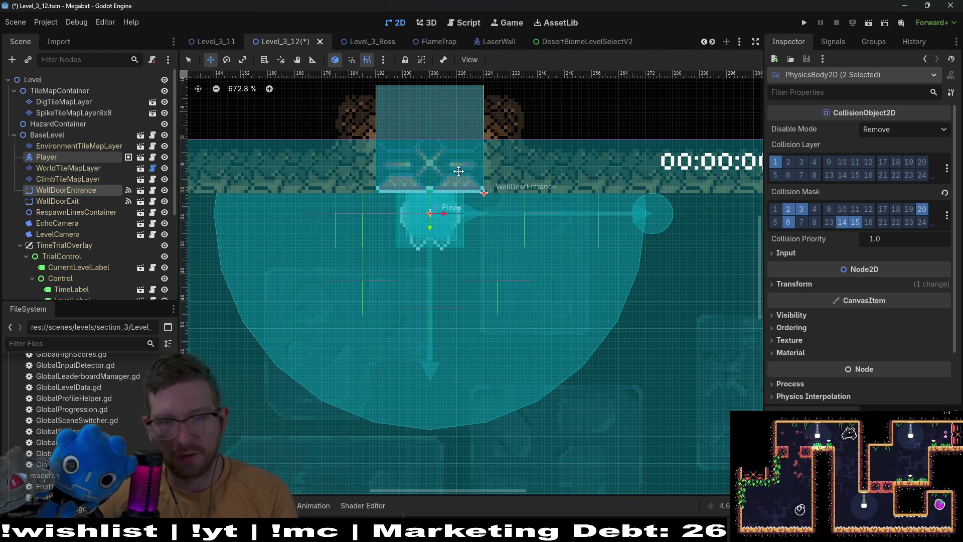
scroll(424, 174, "down", 7)
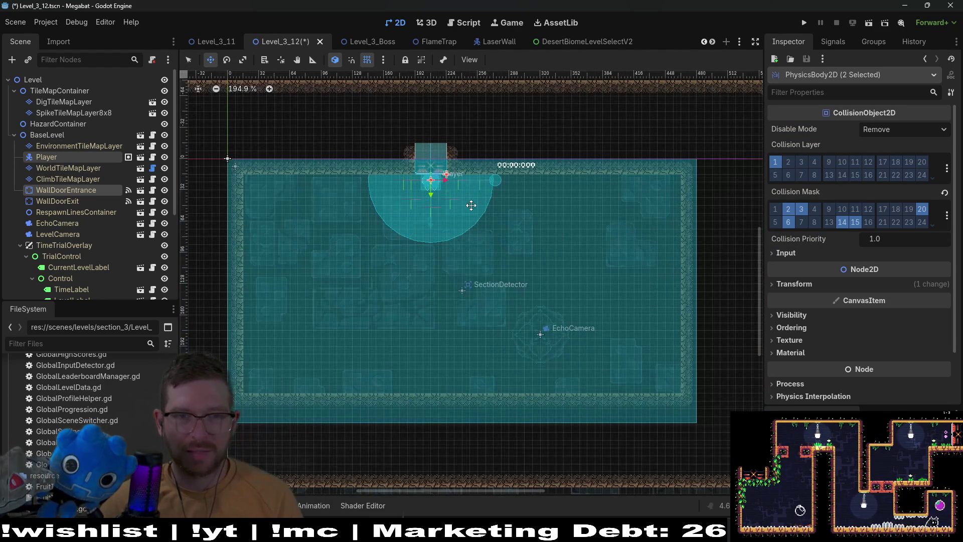
scroll(503, 280, "down", 2)
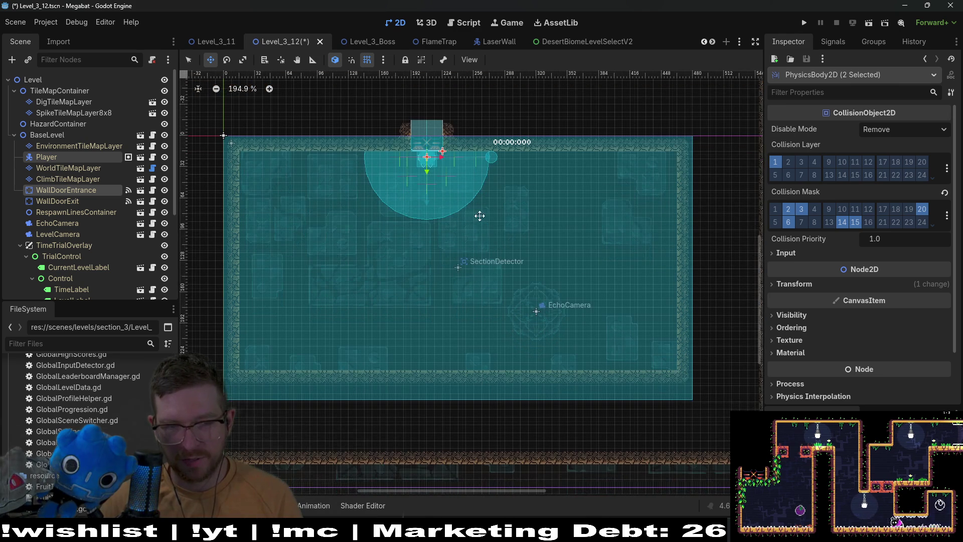
scroll(478, 218, "left", 4)
left_click(65, 168)
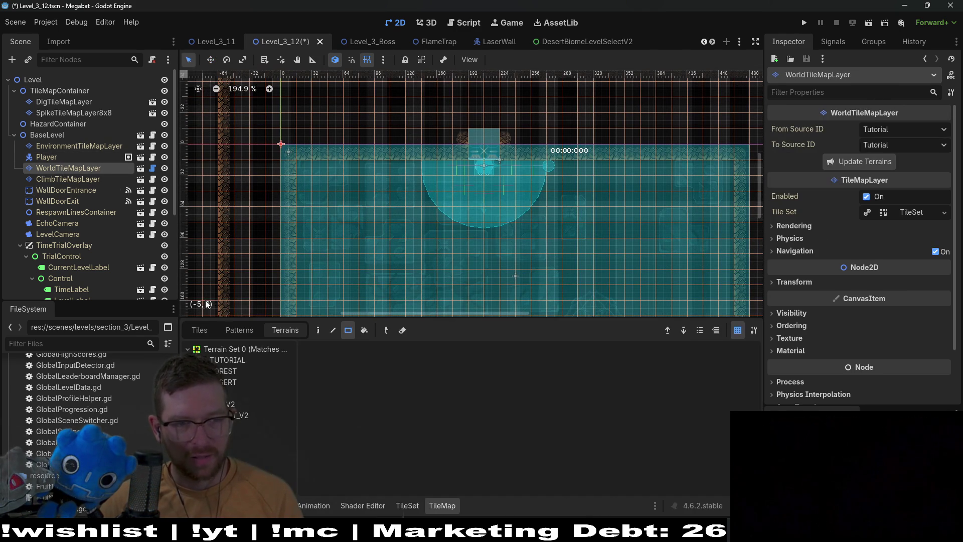
- Paint DESERT terrain along the room's bottom row
left_click(237, 382)
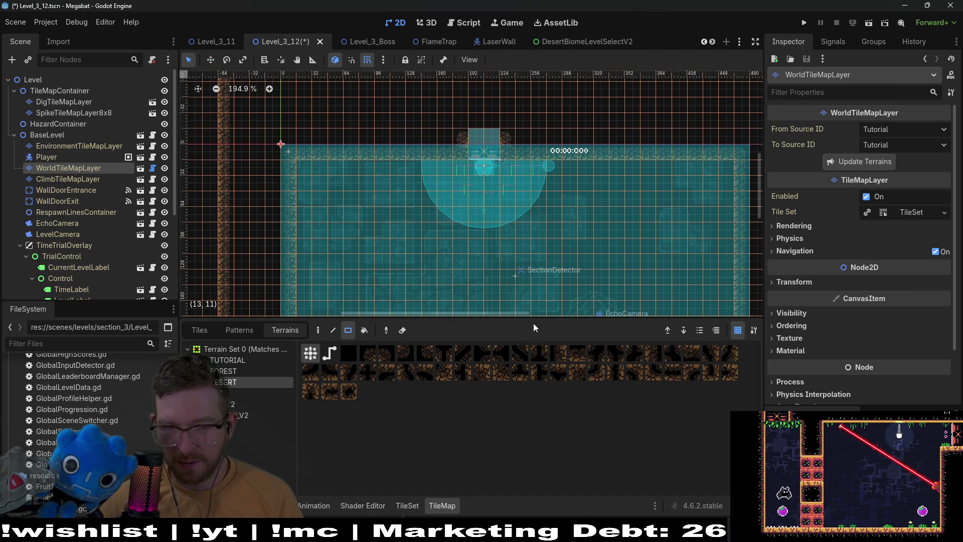
left_click_drag(539, 320, 539, 382)
scroll(522, 249, "down", 4)
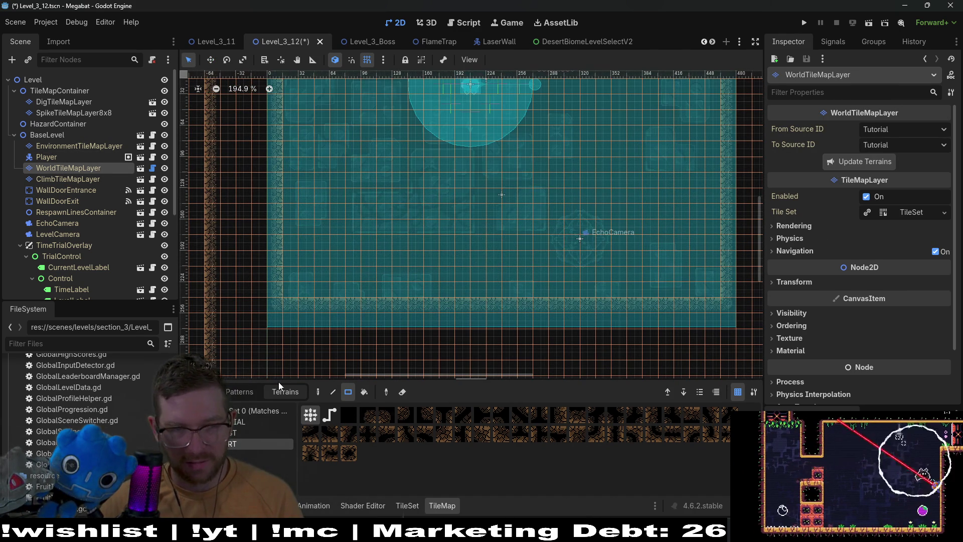
left_click_drag(296, 311, 712, 312)
key("f")
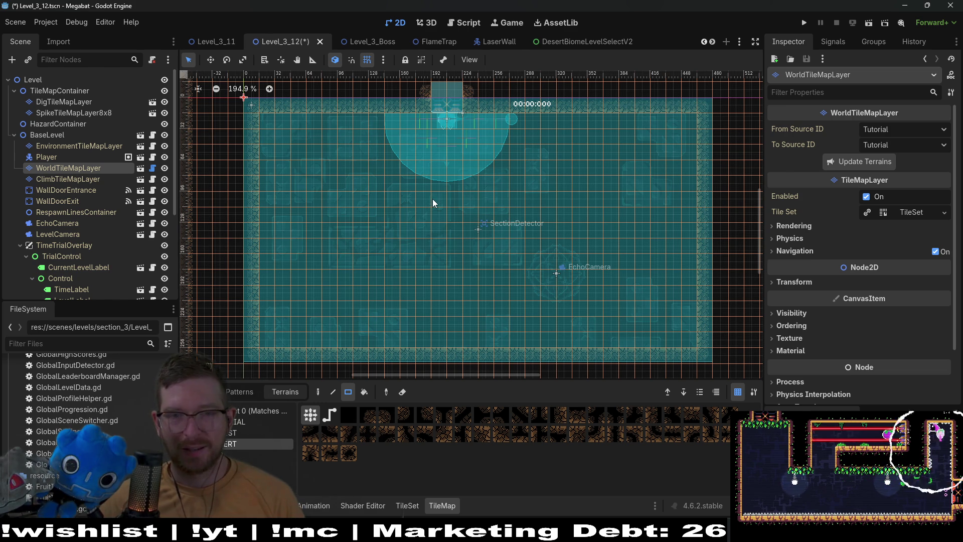
scroll(566, 240, "down", 2)
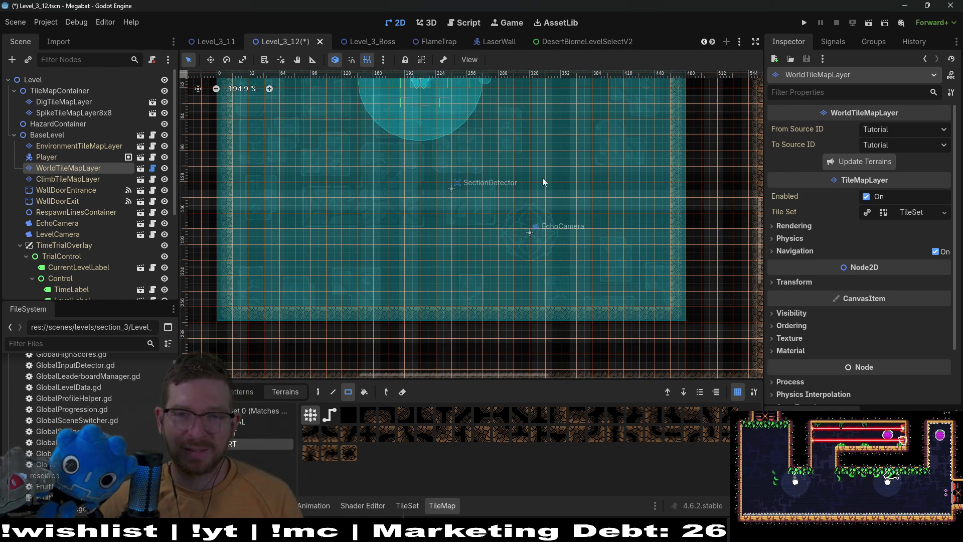
scroll(501, 165, "down", 1)
scroll(502, 165, "down", 1)
scroll(541, 176, "up", 2)
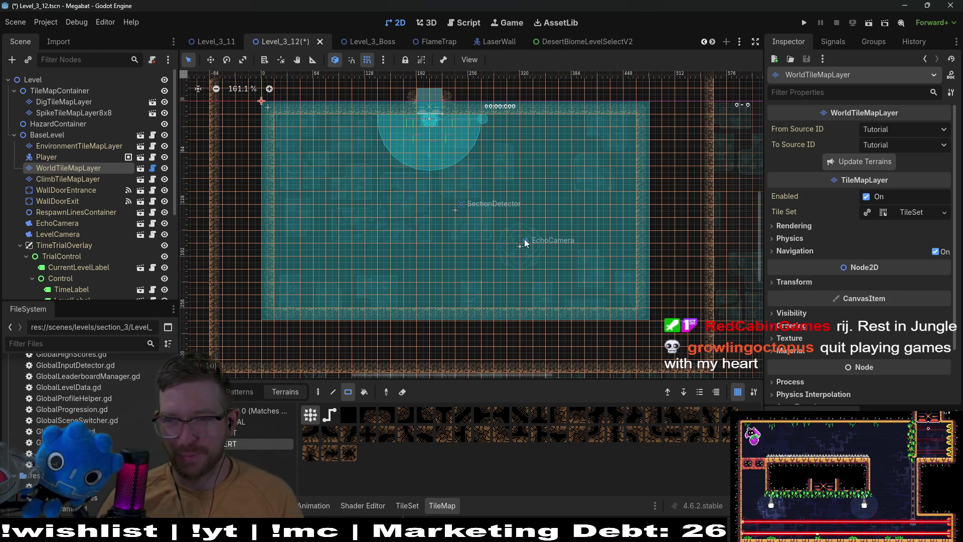
- Draw wall blocks under the ceiling on both sides of the entrance, including a 6x7 block on the right
left_click_drag(416, 166, 451, 201)
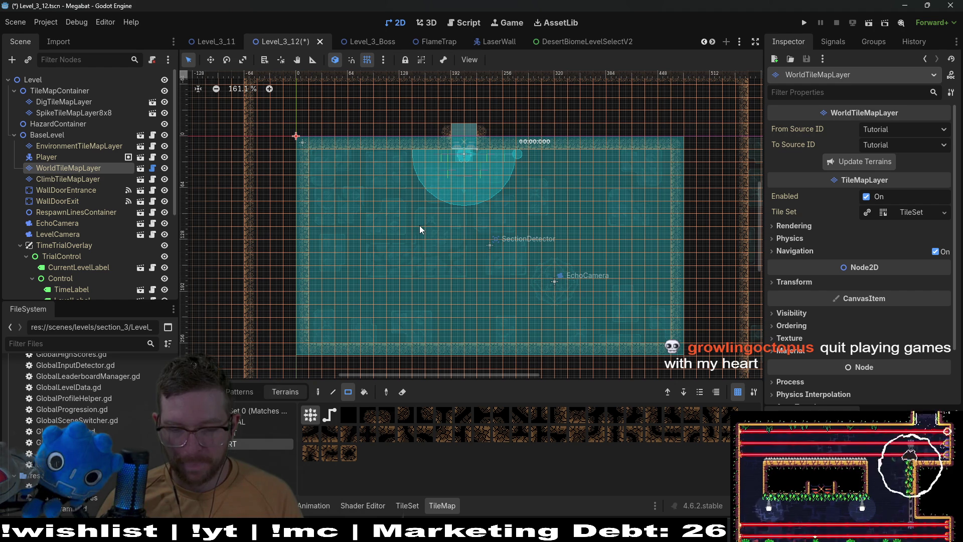
mouse_move(371, 218)
left_mouse_down()
mouse_move(457, 245)
mouse_move(502, 275)
left_mouse_up()
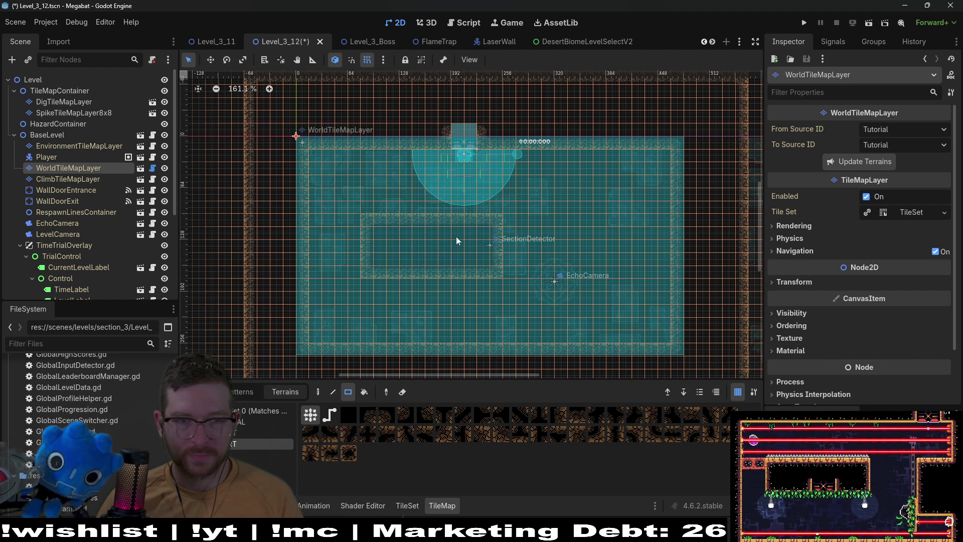
left_click_drag(369, 224, 379, 275)
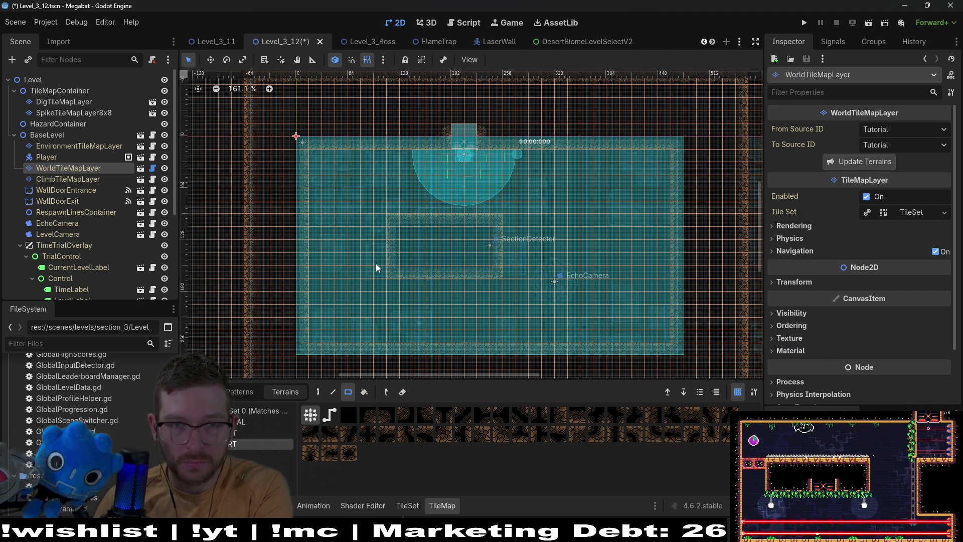
left_click_drag(390, 219, 498, 266)
left_click_drag(365, 153, 418, 188)
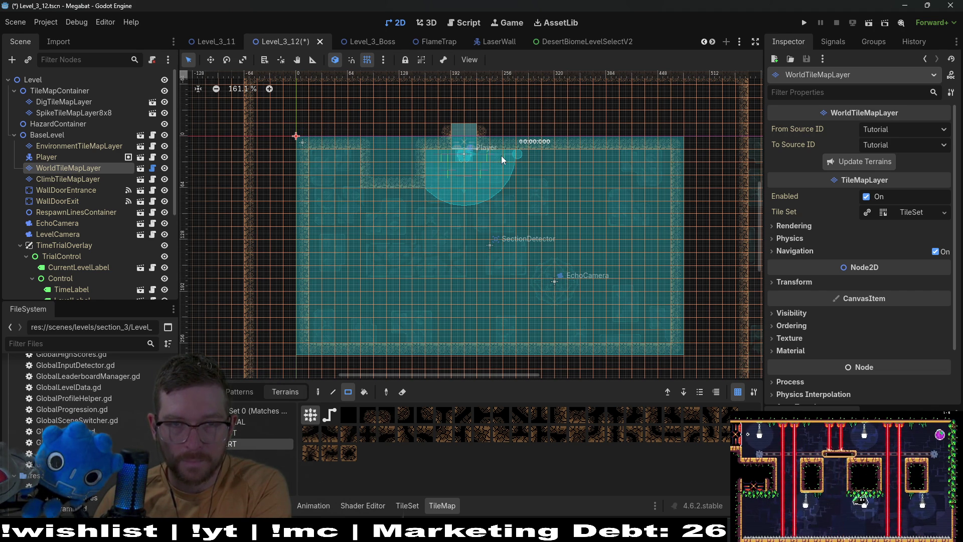
mouse_move(508, 153)
left_mouse_down()
mouse_move(550, 231)
mouse_move(572, 233)
left_mouse_up()
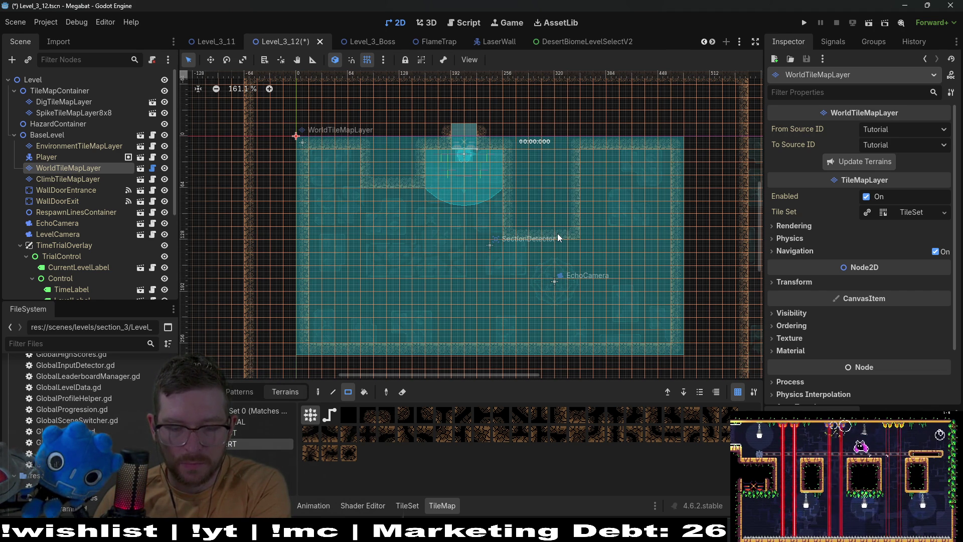
scroll(101, 253, "down", 5)
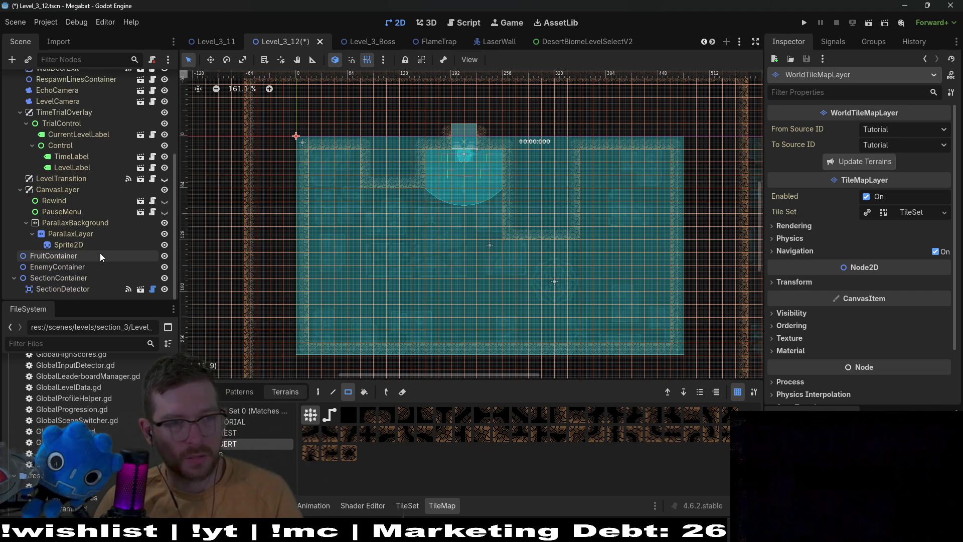
- Set the SectionDetector to Xxlarge 640 X 360 and align it with the room's top-left corner
left_click(101, 289)
left_click(911, 130)
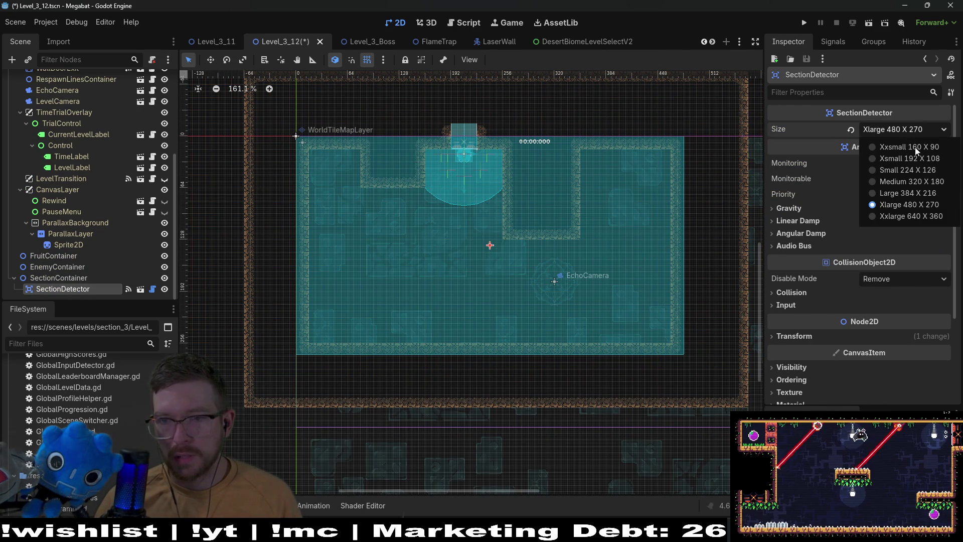
left_click(908, 218)
left_click_drag(383, 169, 450, 207)
scroll(347, 156, "up", 3)
scroll(347, 156, "up", 4)
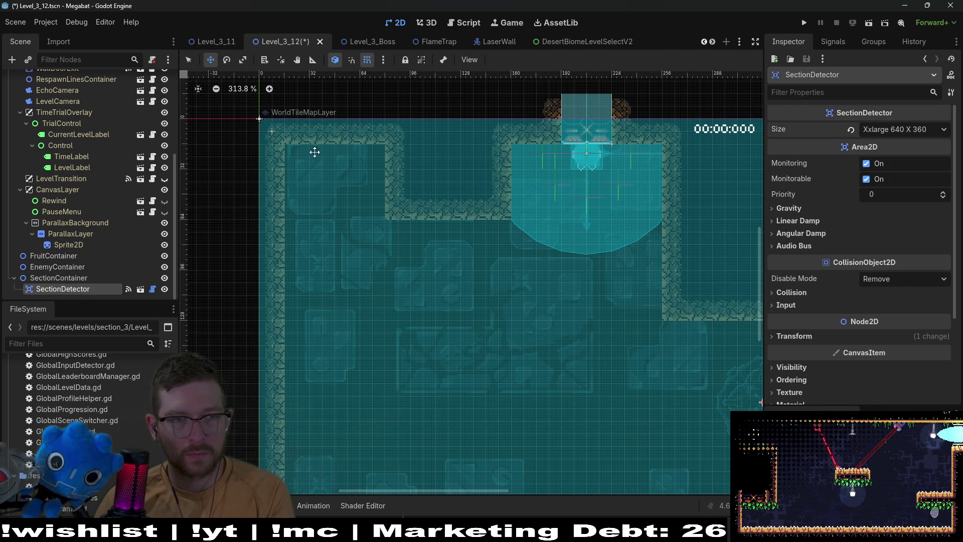
scroll(95, 200, "up", 5)
left_click(69, 167)
left_click(241, 444)
scroll(515, 293, "down", 8)
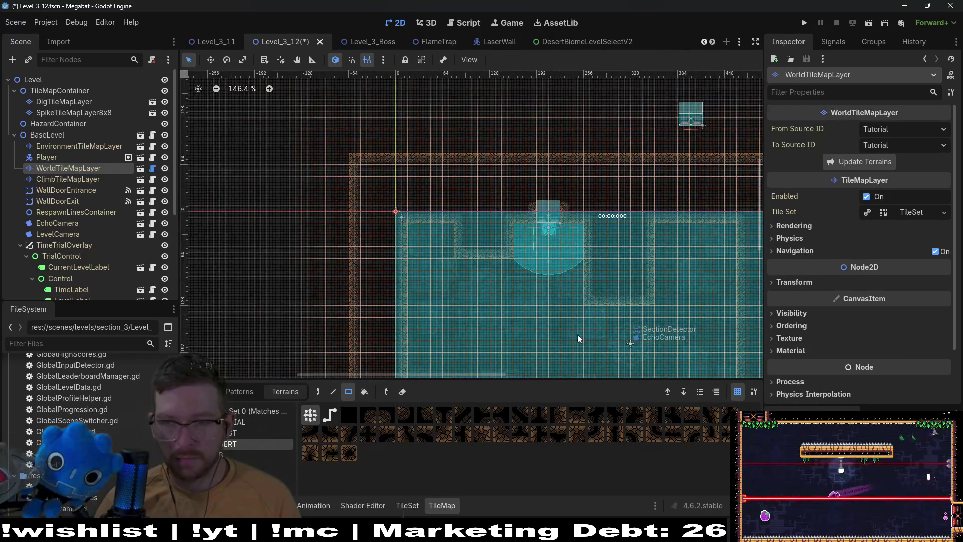
- Paint desert wall rectangles over the room's bottom border
left_click_drag(576, 337, 504, 208)
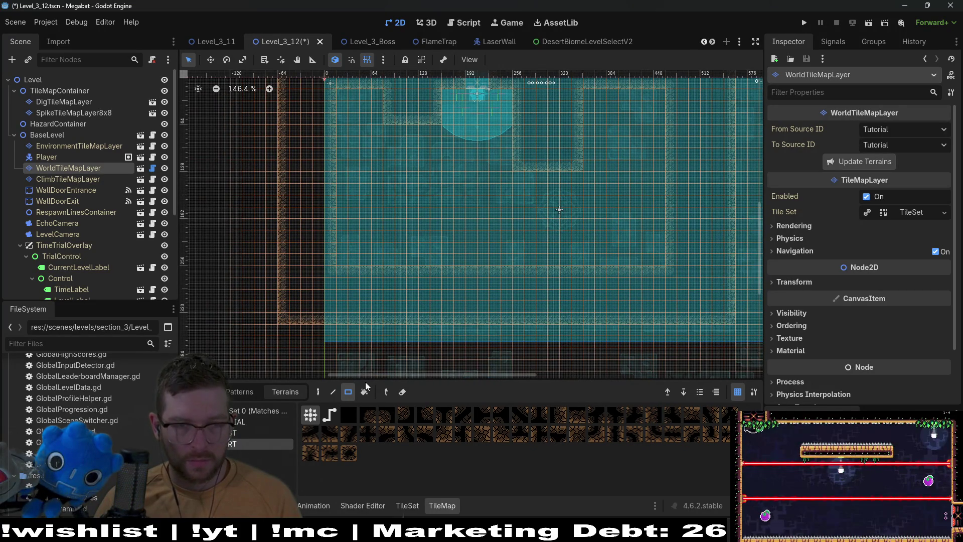
left_click(349, 393)
scroll(390, 228, "down", 3)
left_click_drag(258, 250, 727, 320)
scroll(645, 291, "up", 3)
scroll(645, 291, "right", 3)
scroll(576, 226, "down", 4)
mouse_move(336, 285)
left_mouse_down()
mouse_move(396, 315)
mouse_move(616, 335)
left_mouse_up()
- Fill the room's right side with tall desert wall columns down to the bottom
left_click_drag(547, 177, 609, 285)
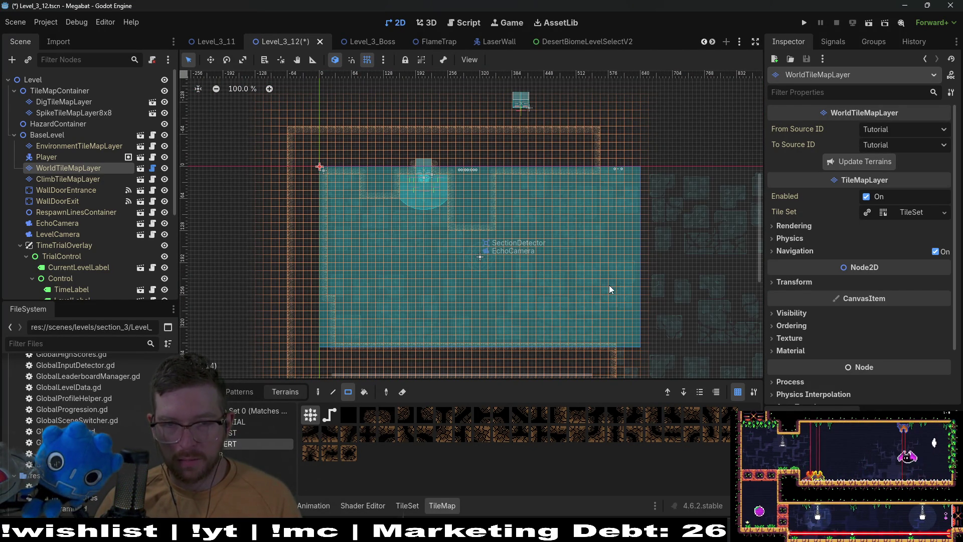
left_click_drag(588, 128, 642, 380)
scroll(613, 273, "down", 3)
scroll(585, 221, "up", 2)
scroll(585, 222, "up", 3)
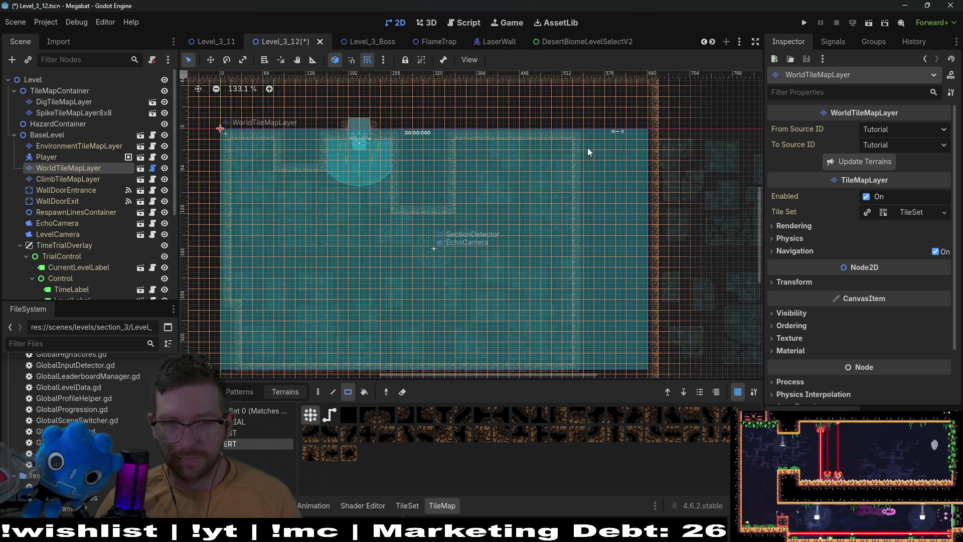
left_click_drag(577, 148, 629, 357)
scroll(638, 244, "down", 3)
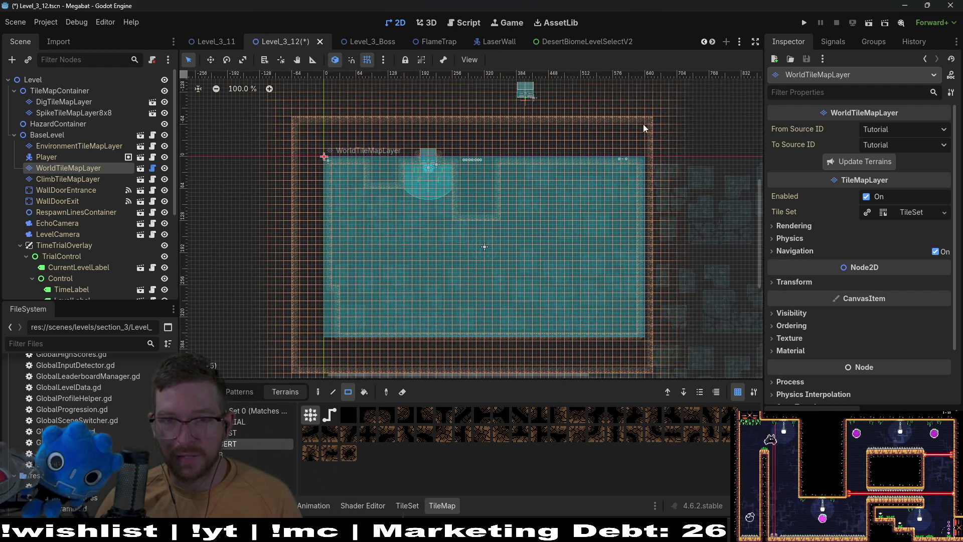
left_click_drag(670, 248, 676, 369)
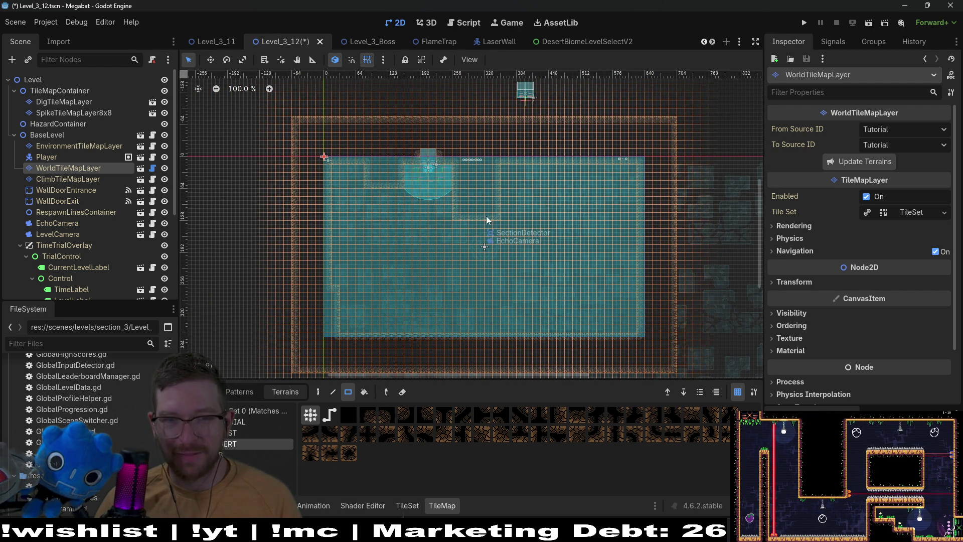
scroll(474, 213, "up", 6)
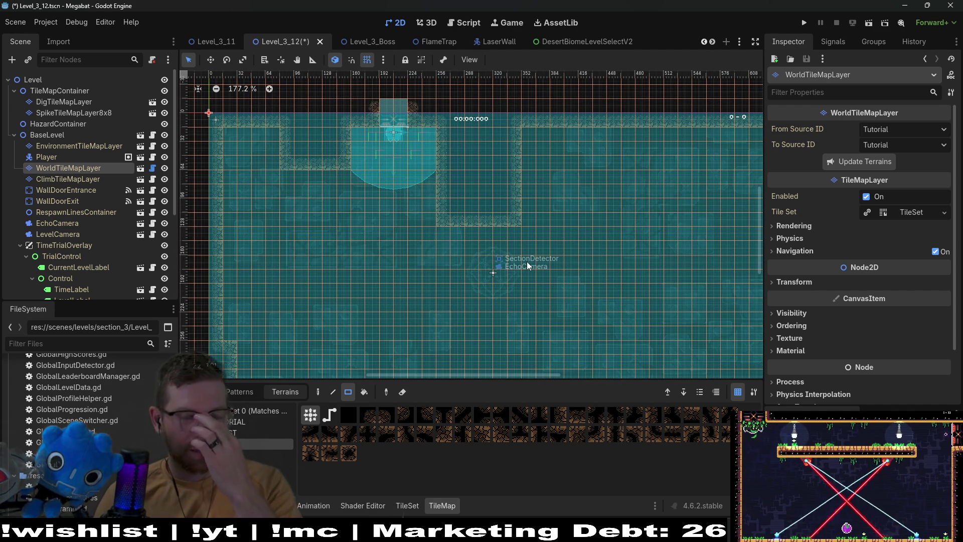
scroll(379, 187, "up", 3)
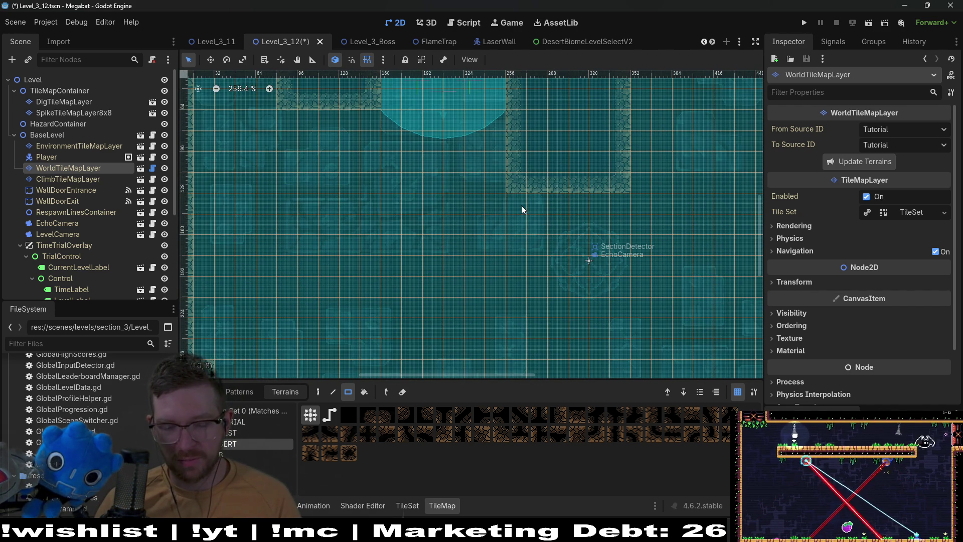
- Select DigTileMapLayer and zoom out to work on the dig layer
left_click_drag(419, 154, 480, 214)
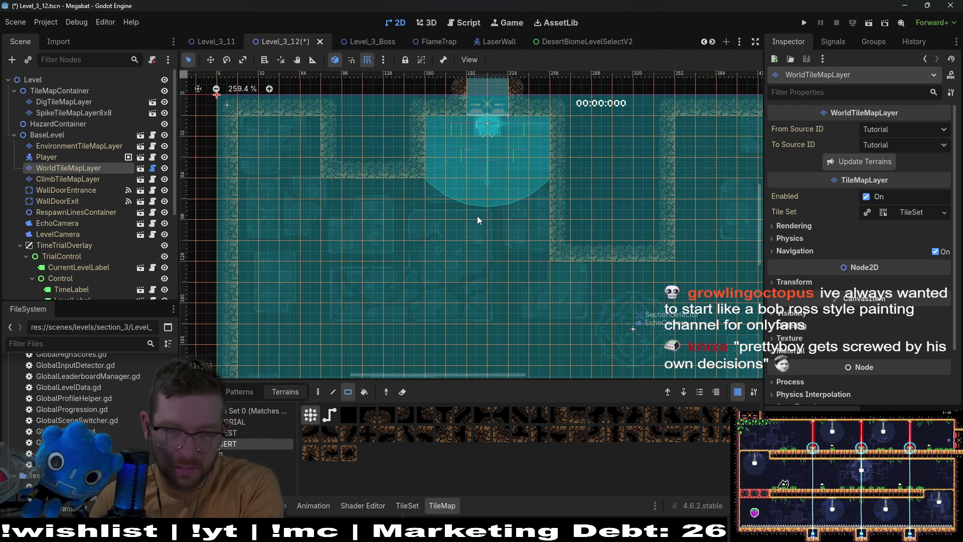
left_click(64, 101)
scroll(247, 161, "down", 3)
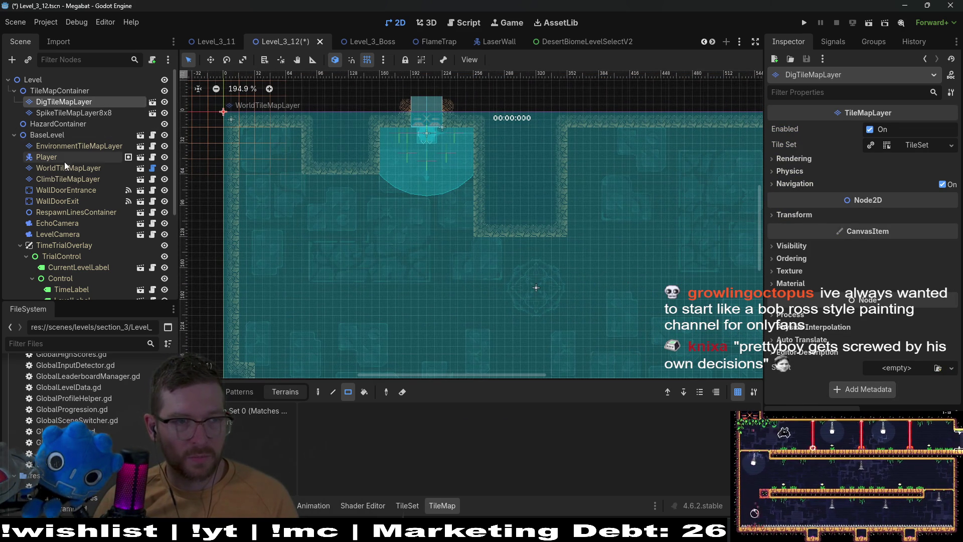
- On WorldTileMapLayer, paint DESERT terrain over the inner wall block right of the ceiling entrance
left_click(66, 168)
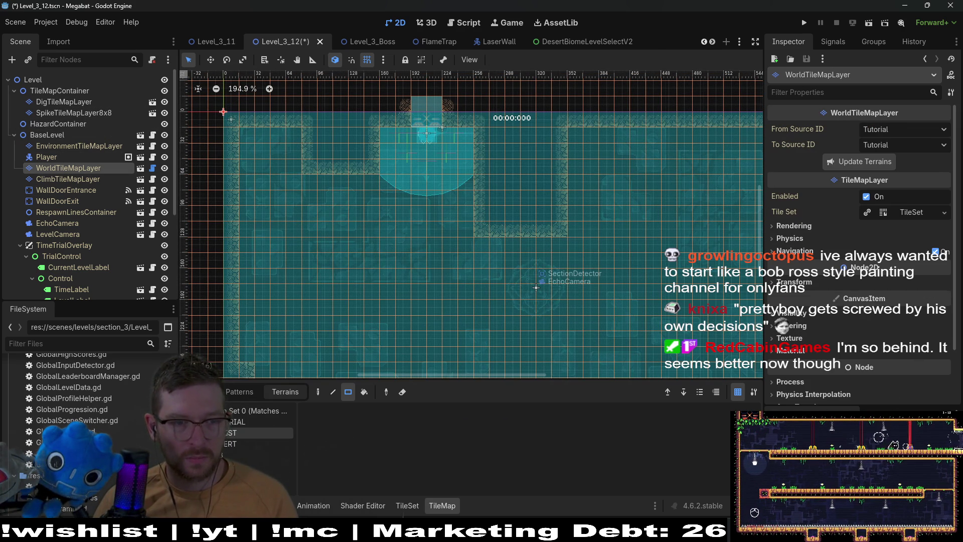
left_click(254, 443)
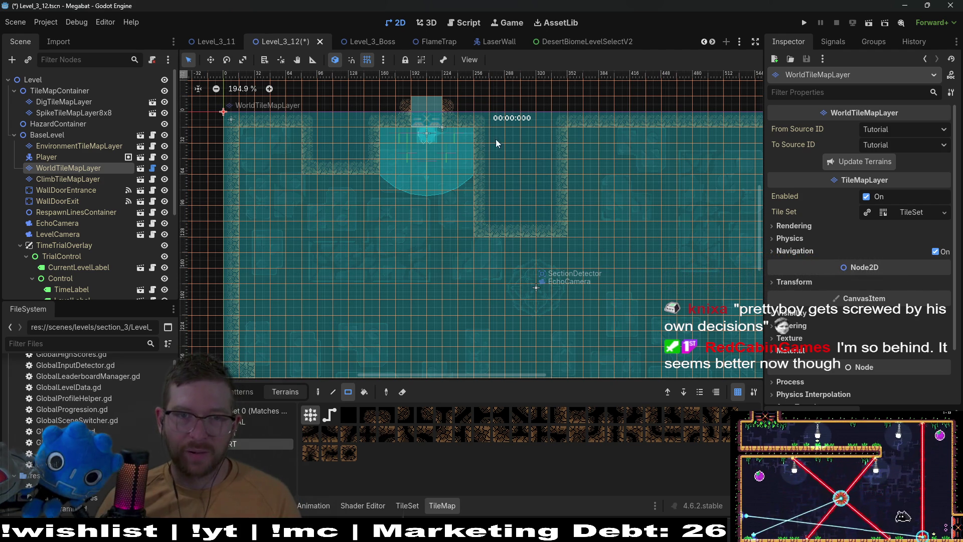
left_click_drag(479, 136, 573, 225)
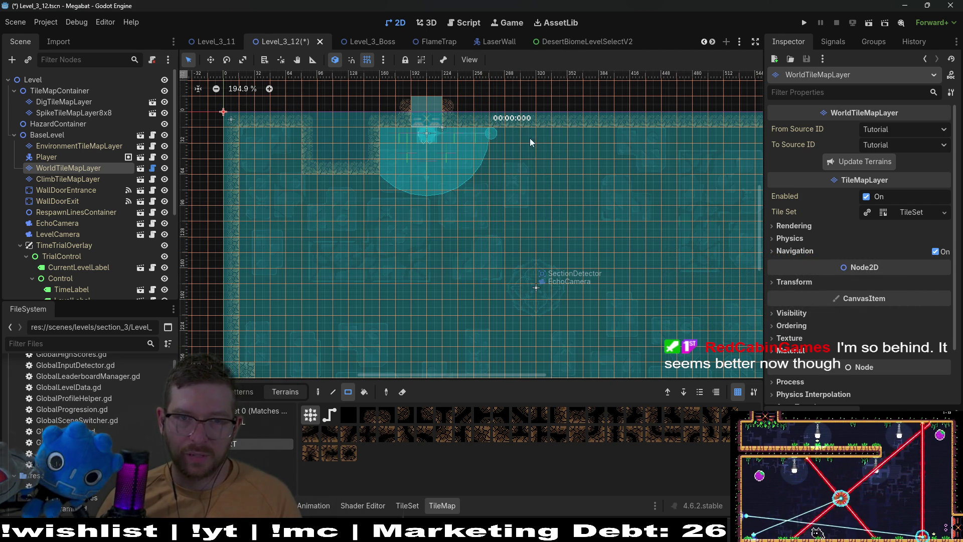
left_click_drag(536, 154, 585, 235)
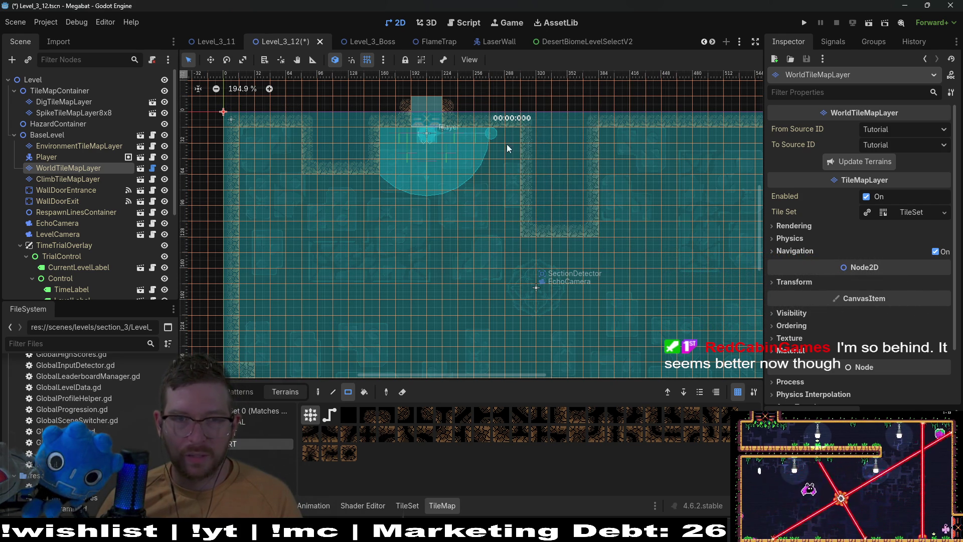
- Fill the remaining interior wall outlines and the dark wall pocket with DESERT terrain
scroll(593, 158, "right", 2)
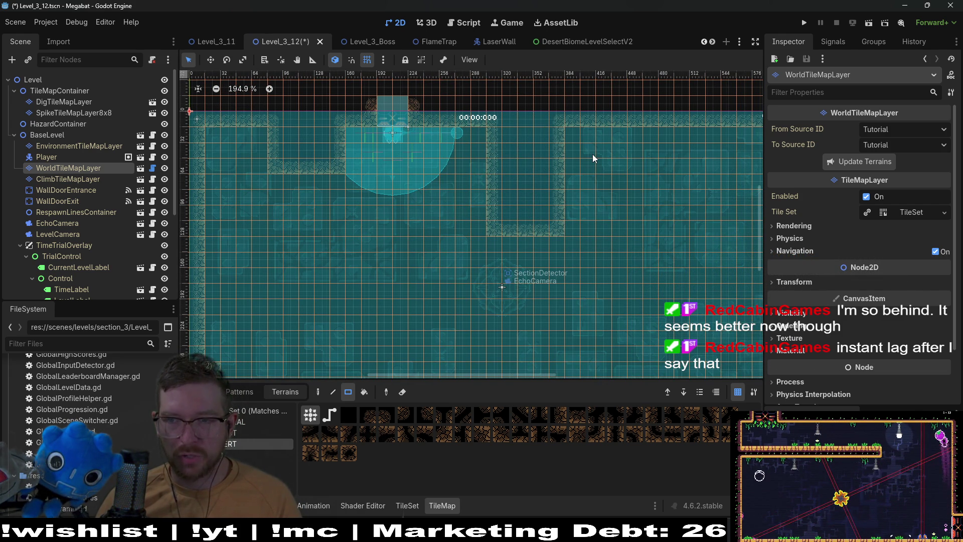
scroll(502, 153, "right", 3)
scroll(501, 153, "up", 1)
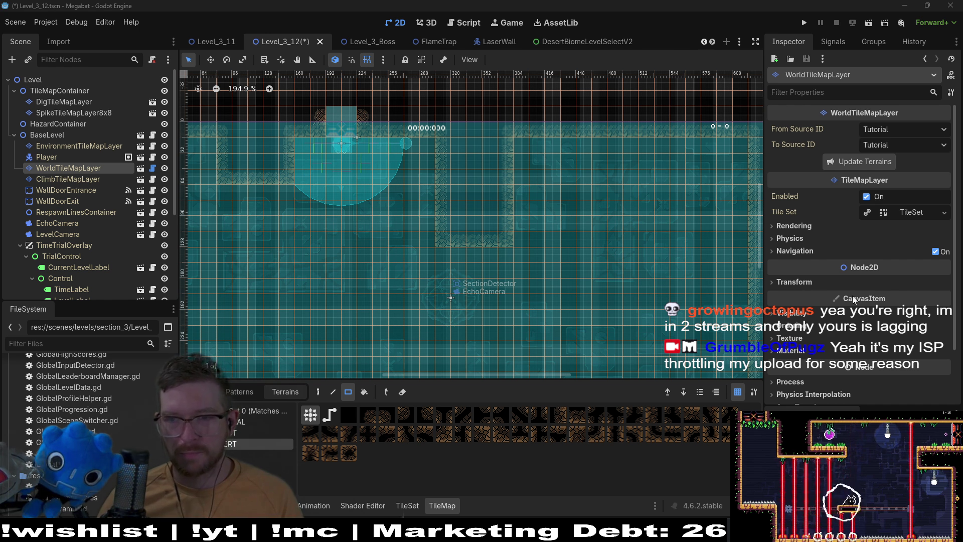
mouse_move(406, 189)
left_mouse_down()
mouse_move(437, 202)
mouse_move(424, 170)
left_mouse_up()
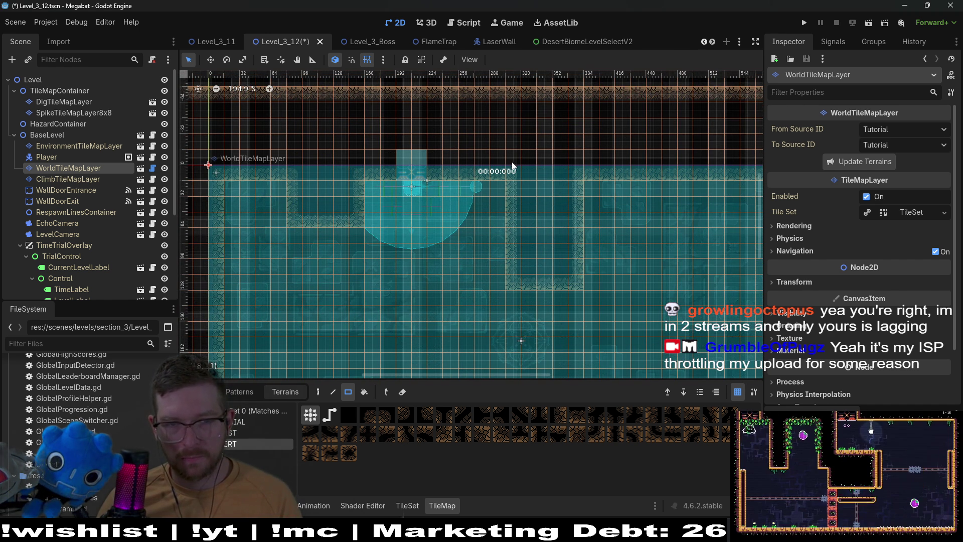
left_click_drag(508, 196, 592, 291)
left_click_drag(355, 226, 386, 194)
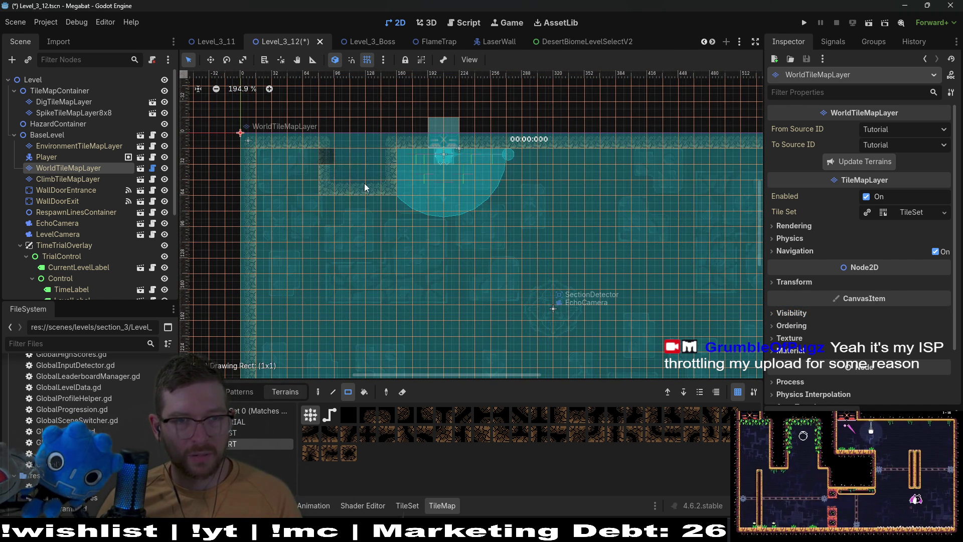
left_click_drag(334, 167, 474, 202)
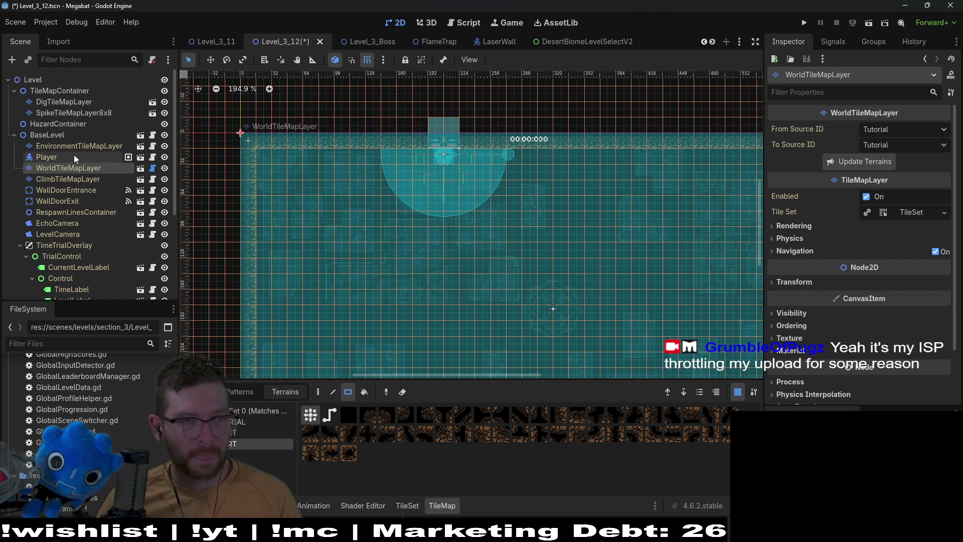
- Move the Player and WallDoorEntrance together to the room's upper right
left_click(73, 156)
left_click(75, 191, "ctrl")
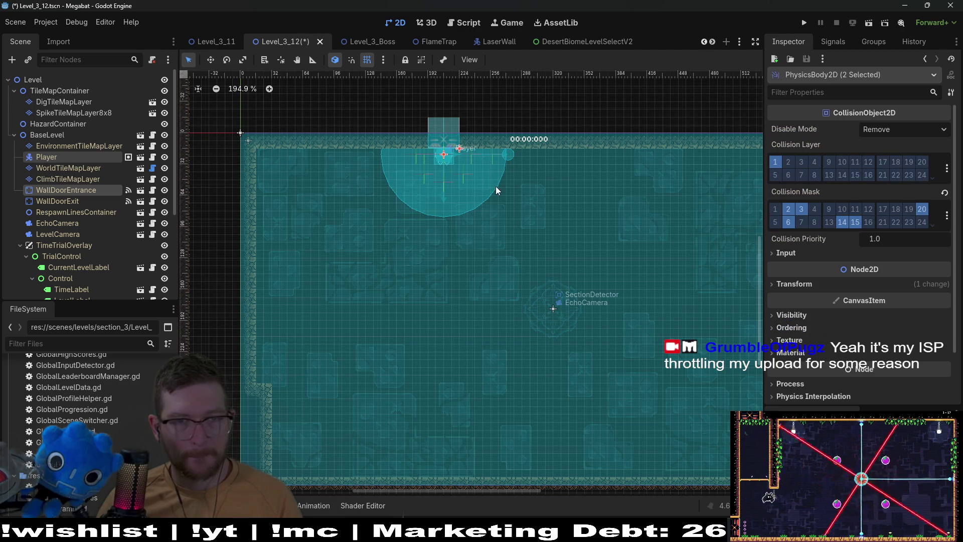
left_click_drag(464, 152, 695, 202)
key("q")
- Paint the small dark wall gap with DESERT terrain on WorldTileMapLayer
left_click(322, 258)
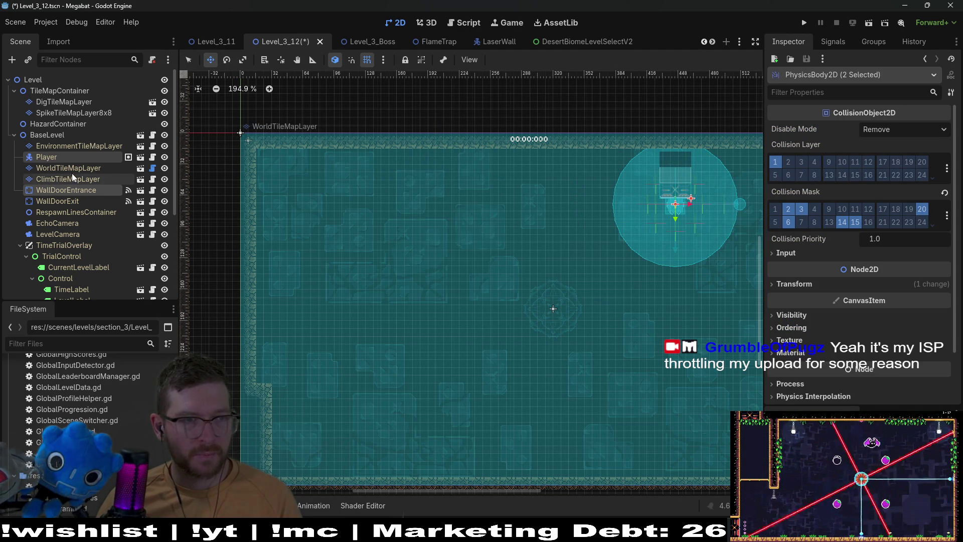
left_click(236, 445)
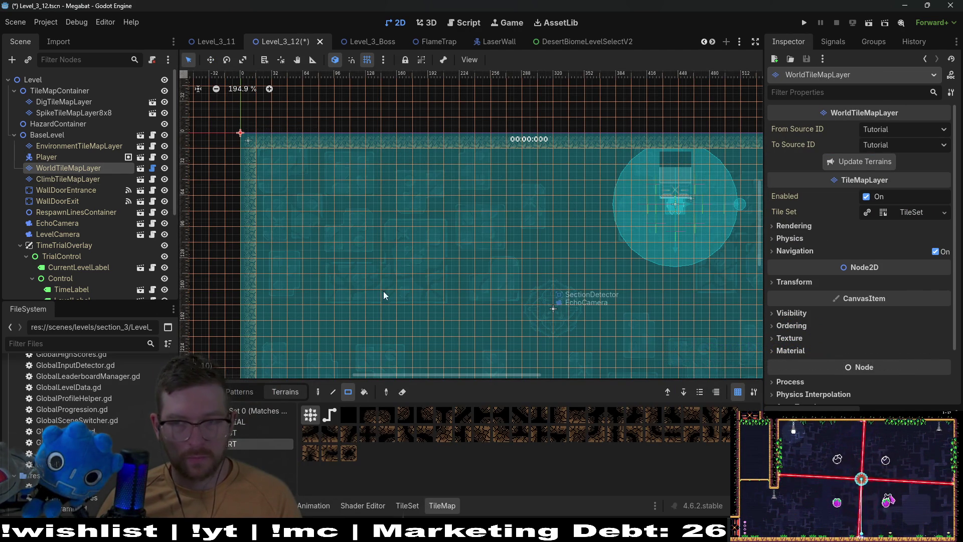
scroll(383, 225, "down", 5)
left_click_drag(259, 317, 257, 339)
scroll(426, 241, "up", 2)
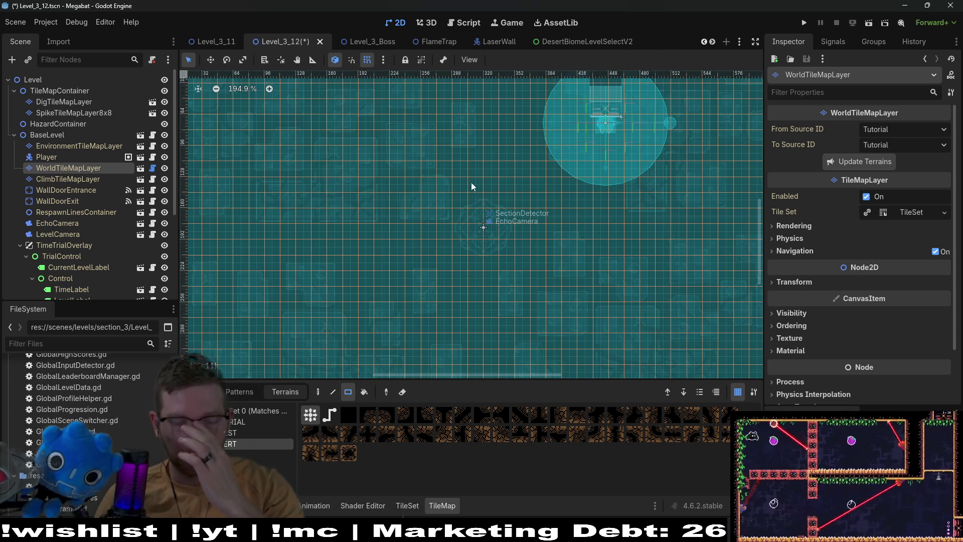
scroll(495, 177, "down", 2)
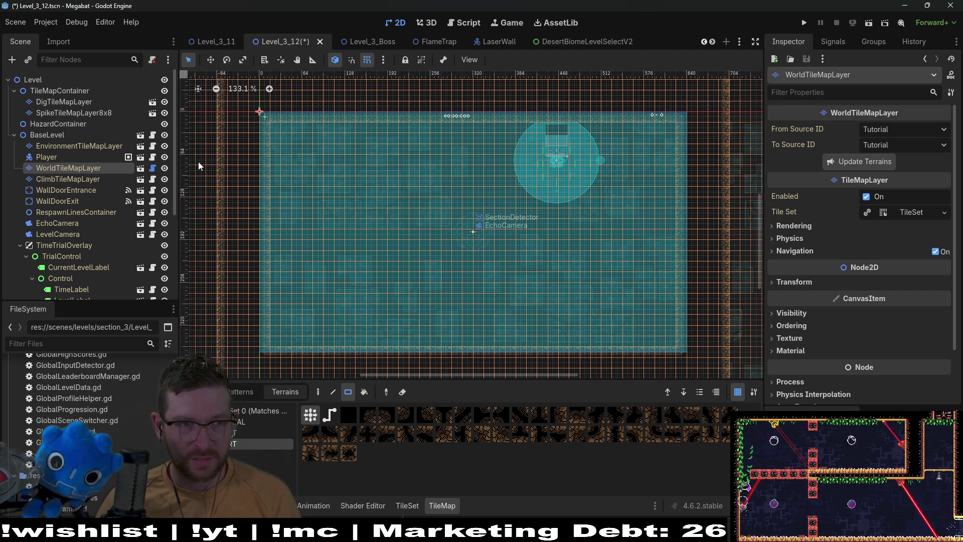
- Paint a 10x4 rectangle of dig tiles on DigTileMapLayer, left of the room centre
left_click(70, 114)
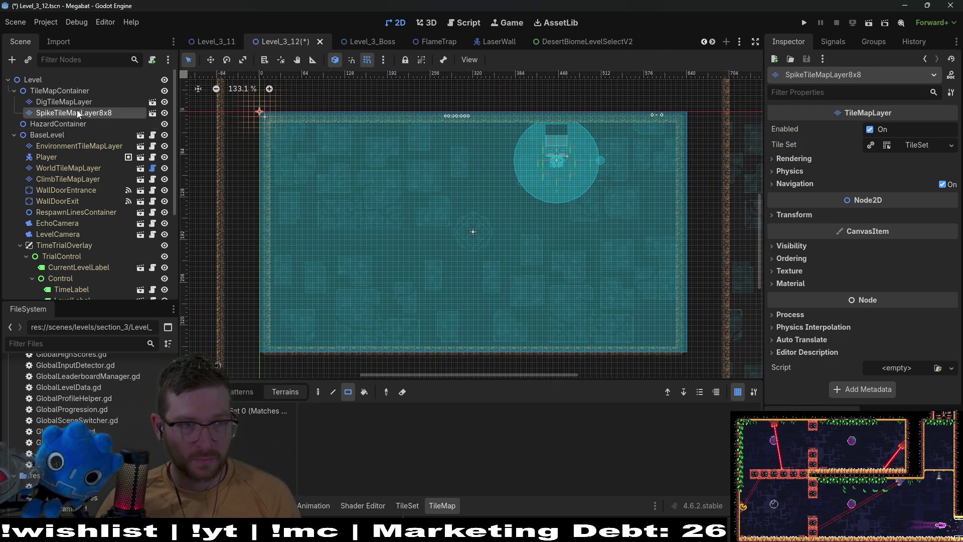
left_click(80, 102)
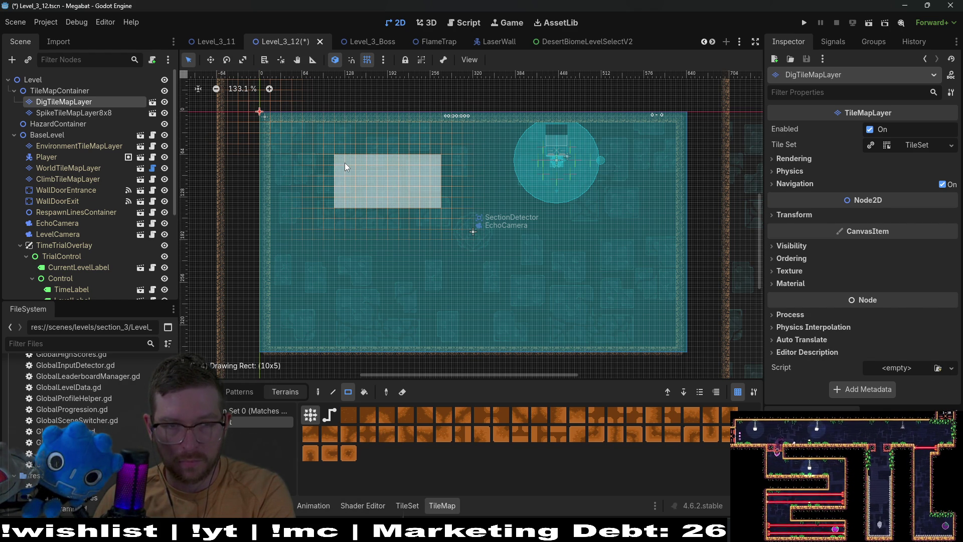
left_click_drag(345, 162, 345, 170)
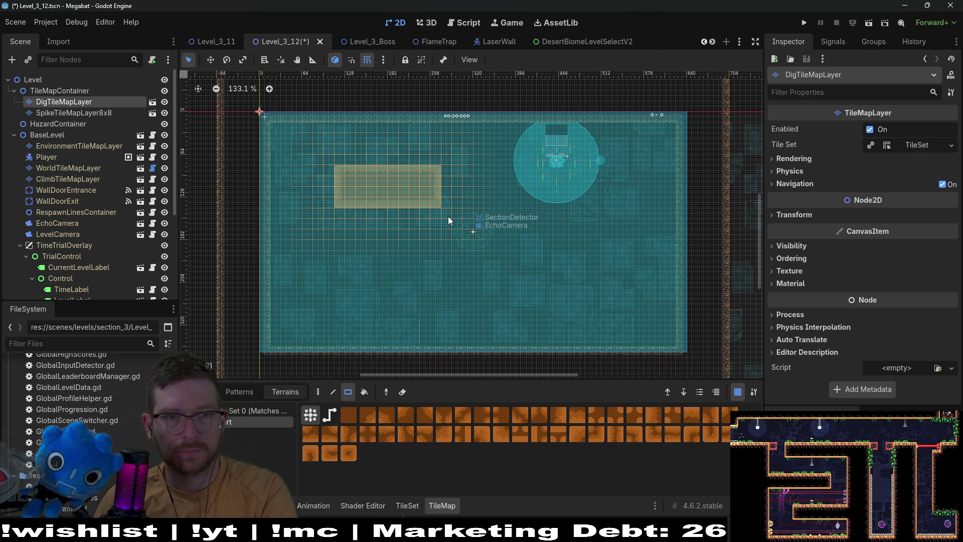
scroll(64, 219, "down", 5)
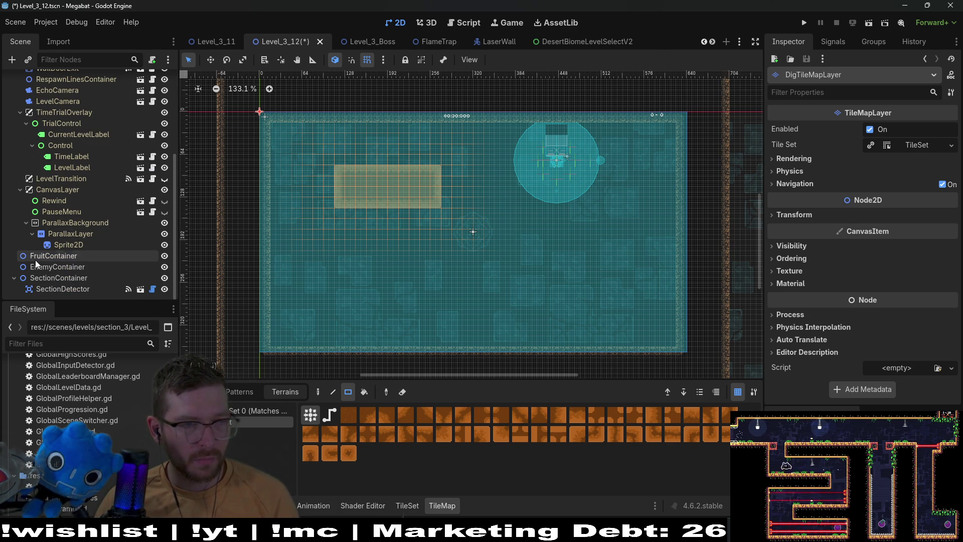
- Instance Fruit.tscn under FruitContainer and set its Type to Dig
left_click(41, 256)
right_click(43, 258)
left_click(79, 278)
type("fruit")
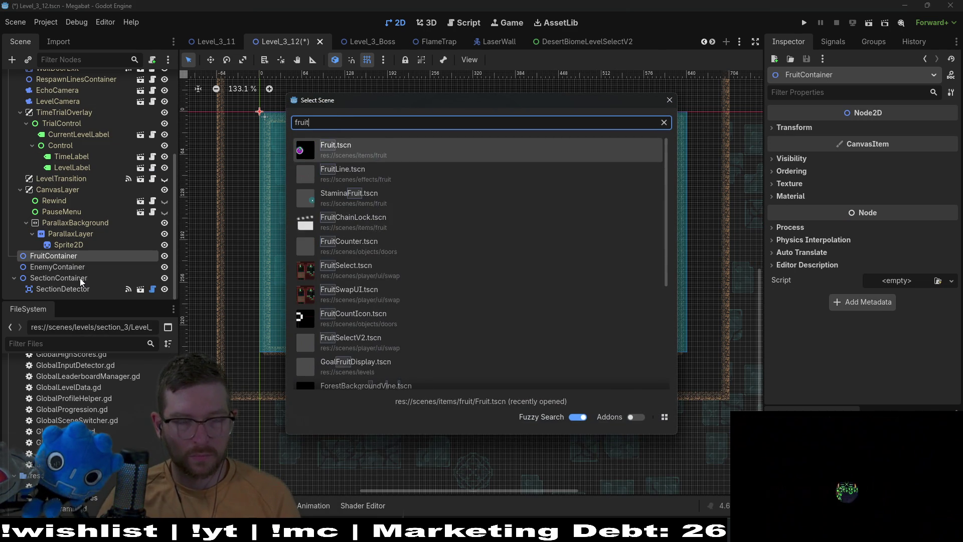
key("Return")
key("w")
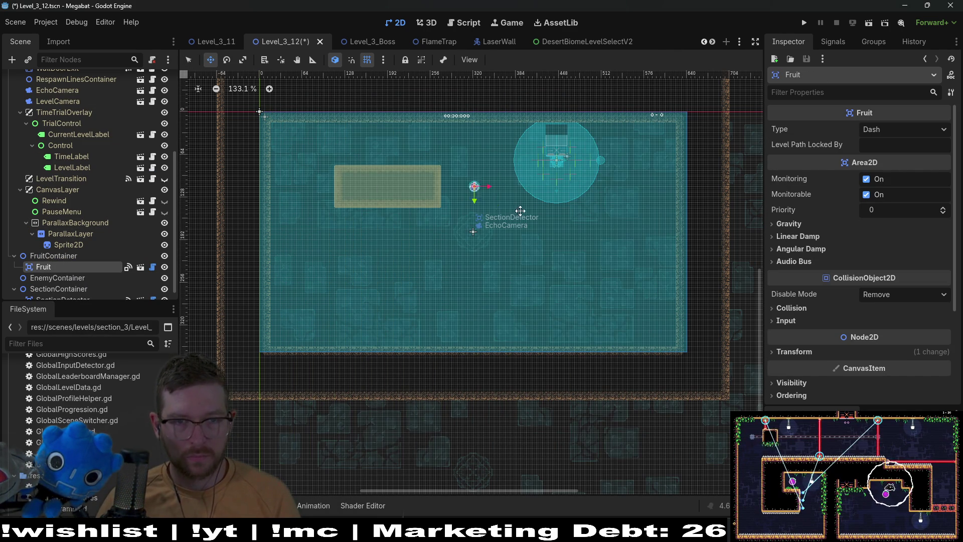
left_click(925, 134)
left_click(893, 179)
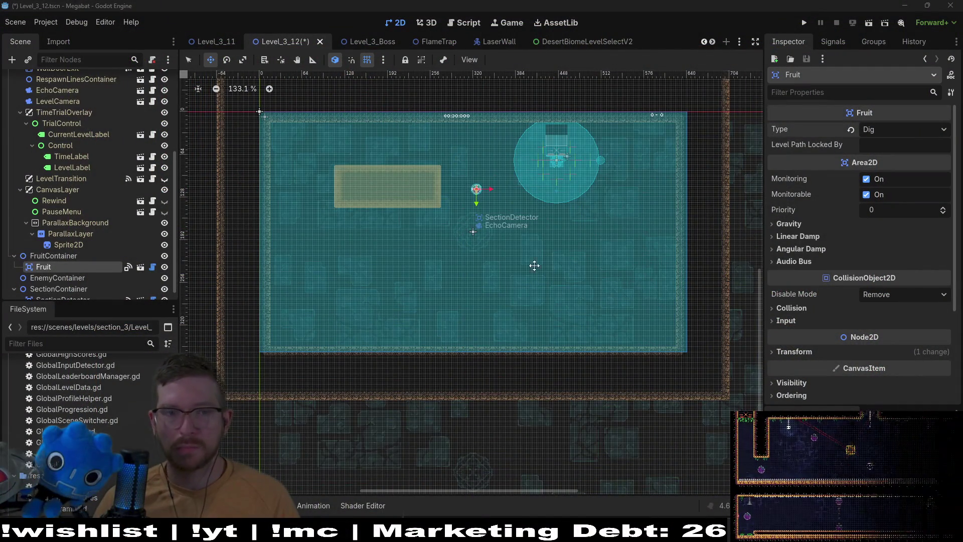
- Pan the view back over the room and reselect WorldTileMapLayer
scroll(499, 206, "up", 2)
left_click_drag(499, 205, 540, 180)
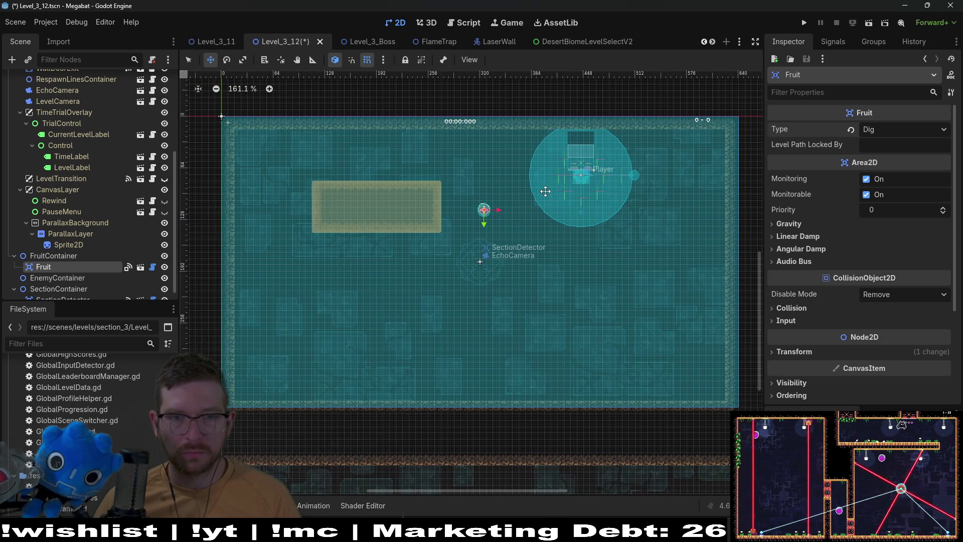
scroll(75, 185, "up", 5)
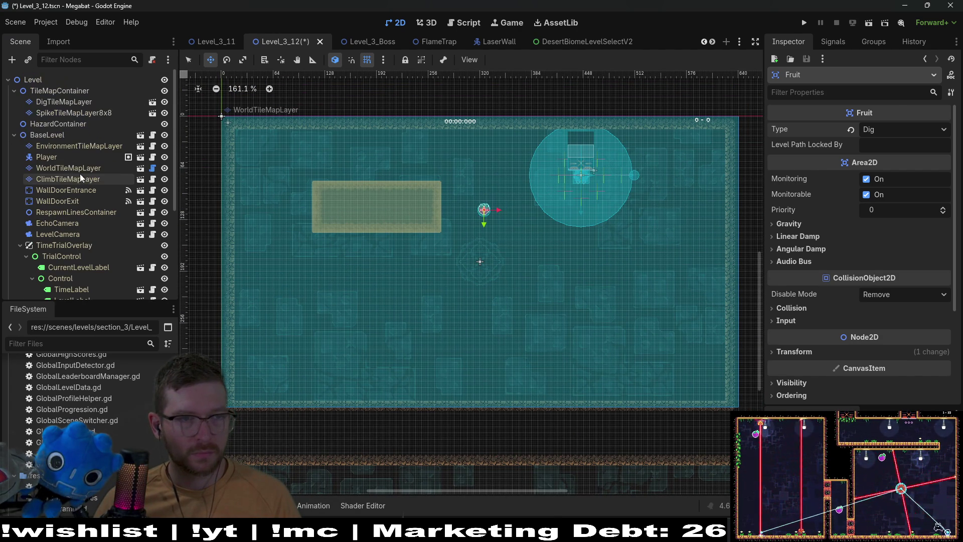
left_click(66, 168)
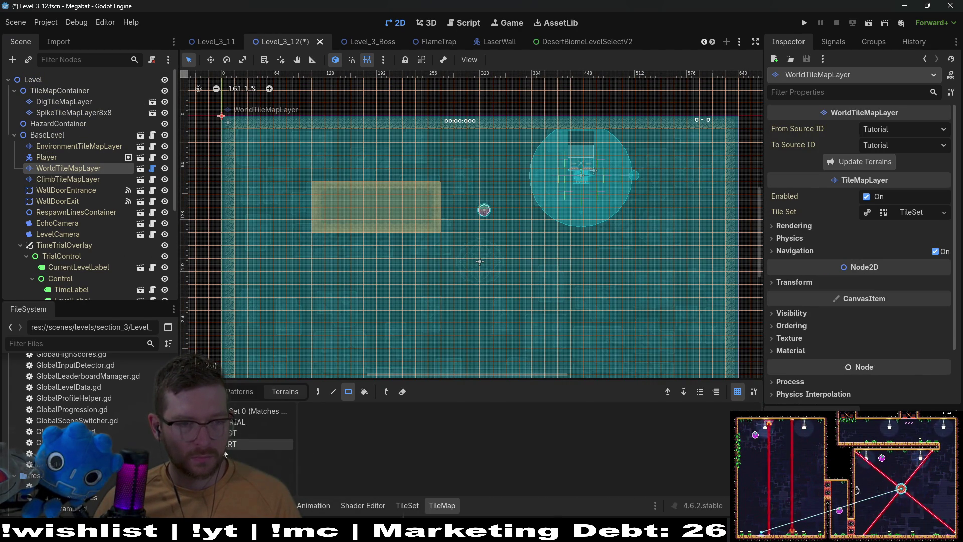